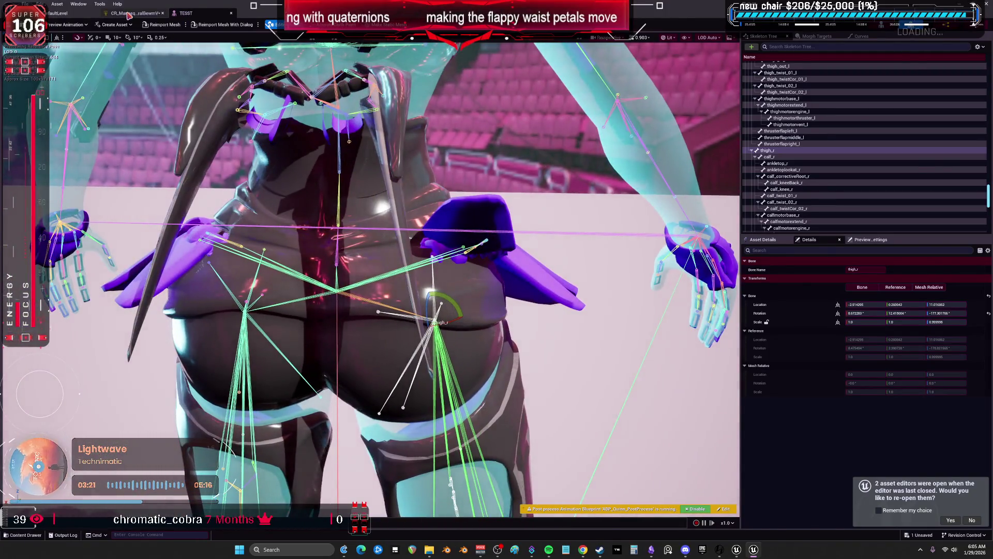
# - Compile the Control Rig forwards solve graph and briefly check the skeleton preview
pyautogui.click(128, 15)
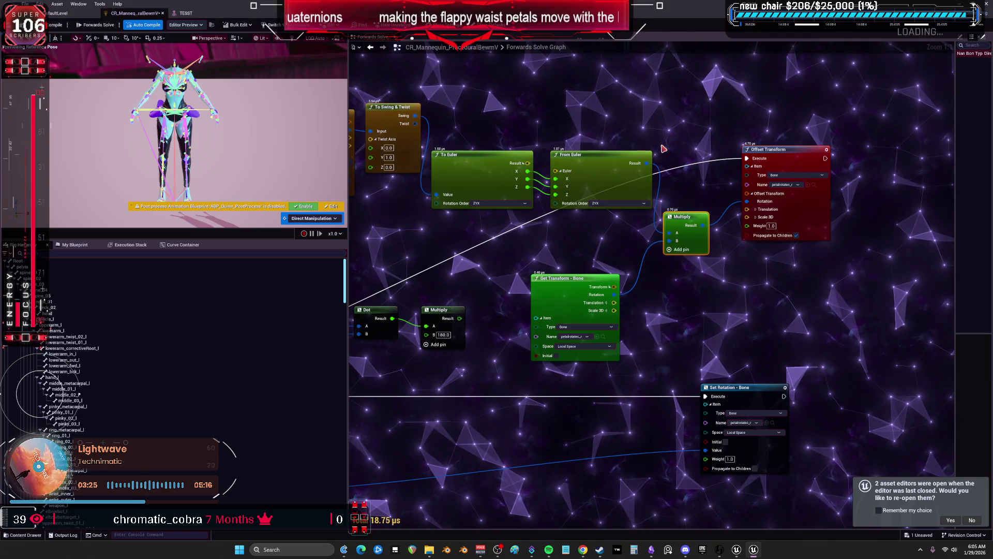
pyautogui.click(656, 172)
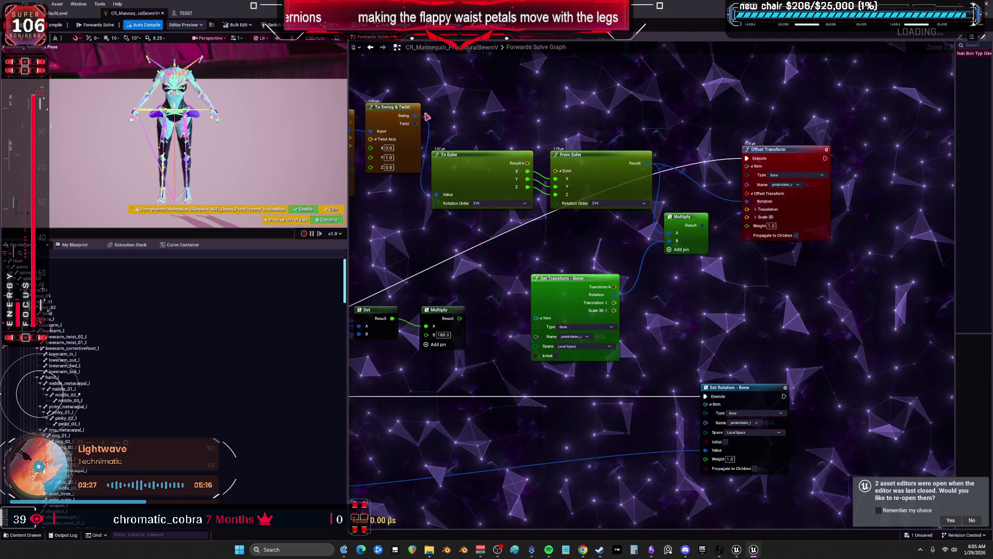
pyautogui.click(57, 25)
pyautogui.click(186, 13)
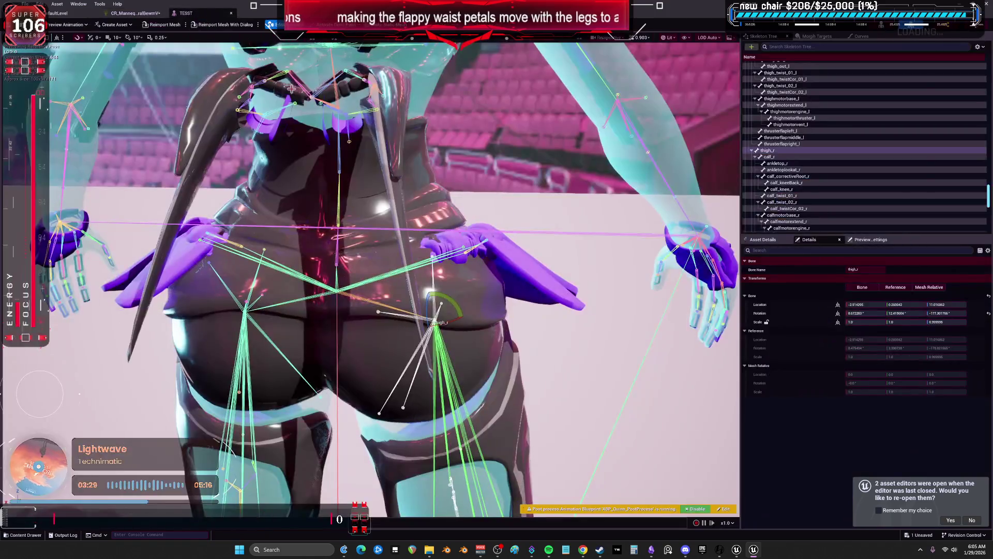
pyautogui.click(132, 13)
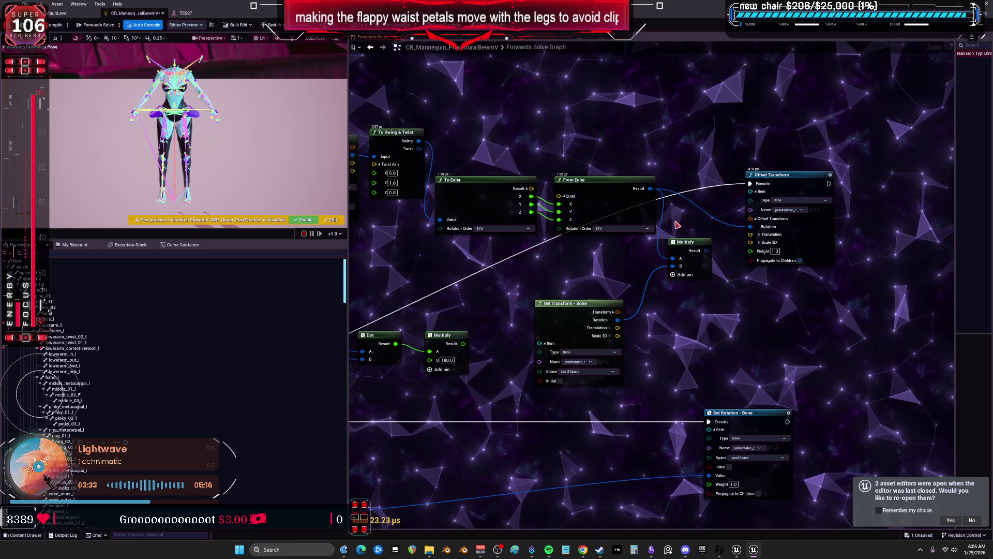
# - Break From Euler's X and Y inputs, wire Multiply Result into Offset Transform Rotation, and swing the thigh
pyautogui.moveTo(663, 198); pyautogui.dragTo(533, 201)
pyautogui.keyDown('alt'); pyautogui.click(532, 196); pyautogui.keyUp('alt')
pyautogui.keyDown('alt'); pyautogui.click(532, 205); pyautogui.keyUp('alt')
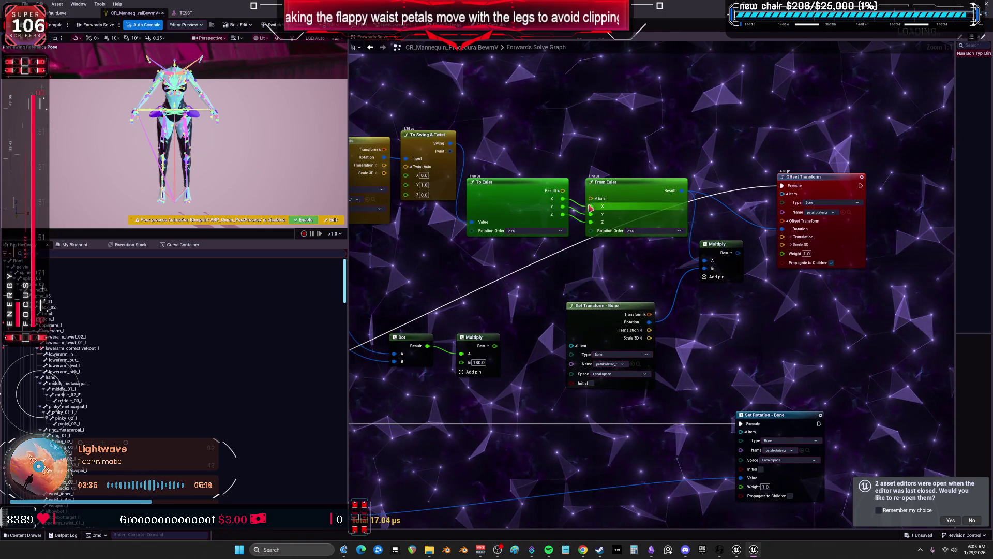
pyautogui.moveTo(738, 252); pyautogui.dragTo(783, 229)
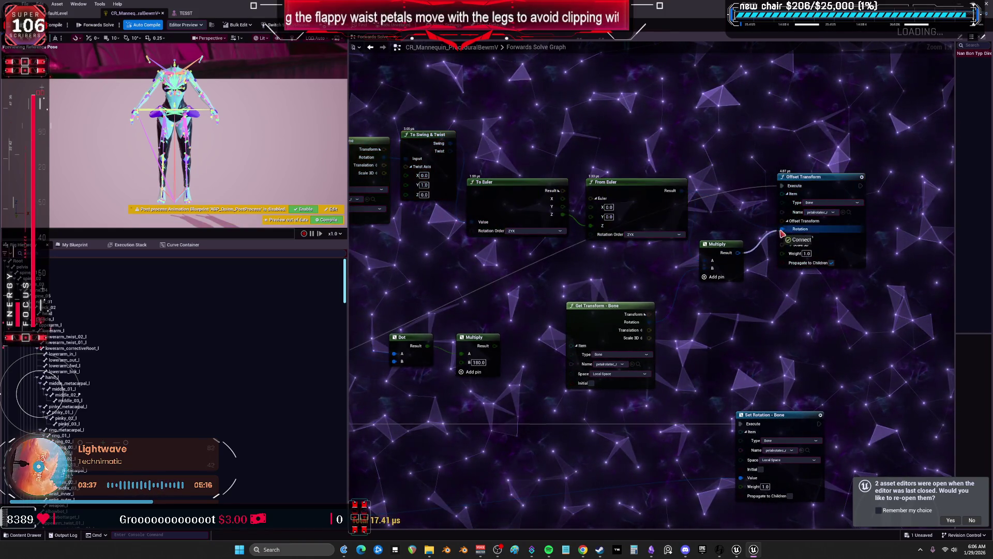
pyautogui.click(186, 13)
pyautogui.moveTo(457, 307)
pyautogui.mouseDown()
pyautogui.moveTo(456, 344)
pyautogui.moveTo(453, 306)
pyautogui.mouseUp()
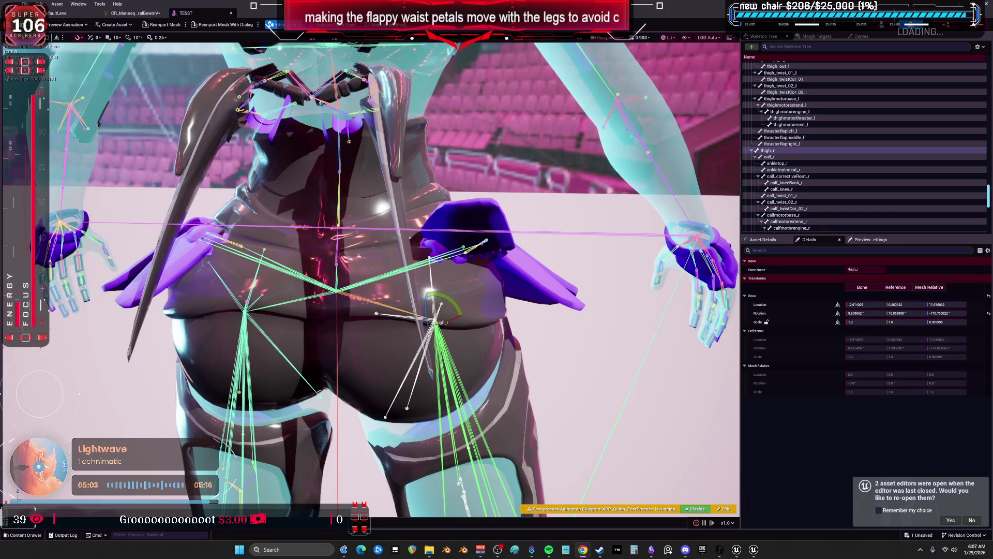
# - Test the right leg swing, then wire From Euler Result directly into Offset Transform Rotation
pyautogui.scroll(-5, 505, 292)
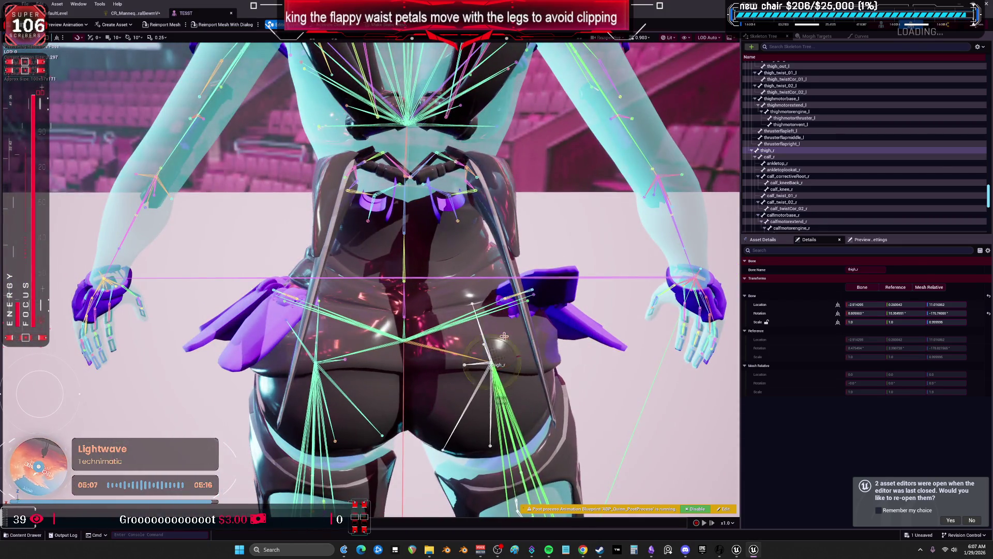
pyautogui.moveTo(504, 337)
pyautogui.mouseDown()
pyautogui.moveTo(538, 343)
pyautogui.moveTo(565, 420)
pyautogui.mouseUp()
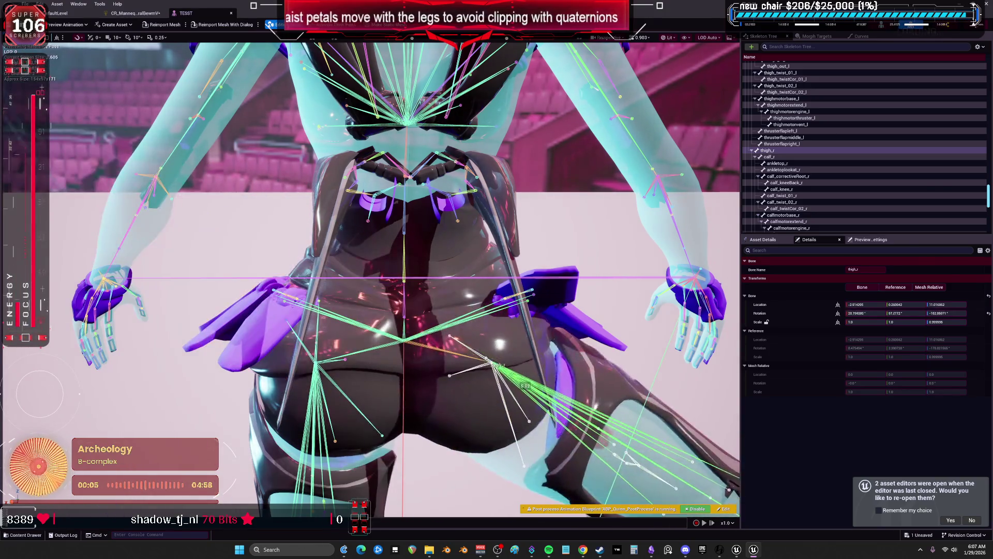
pyautogui.click(136, 13)
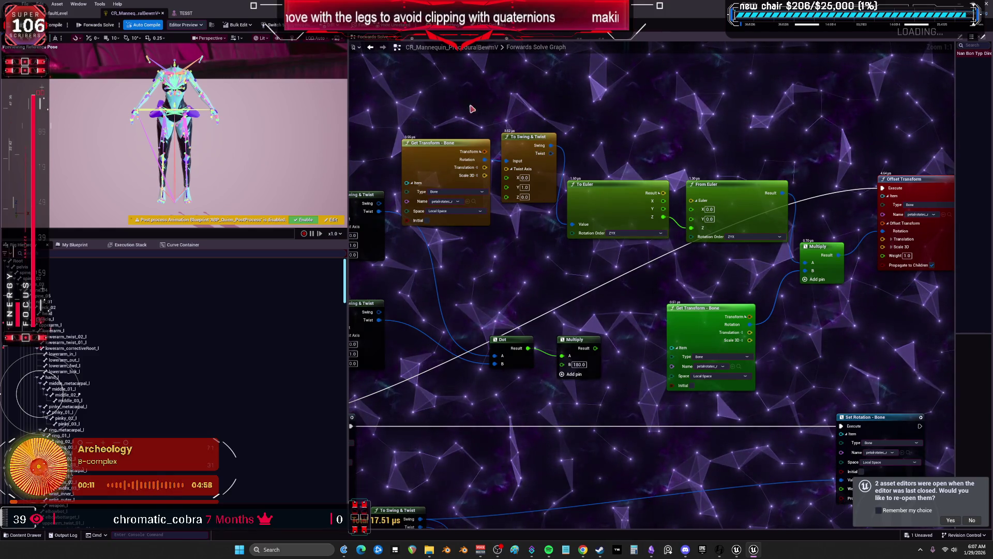
pyautogui.moveTo(432, 129)
pyautogui.mouseDown()
pyautogui.moveTo(500, 196)
pyautogui.moveTo(551, 115)
pyautogui.mouseUp()
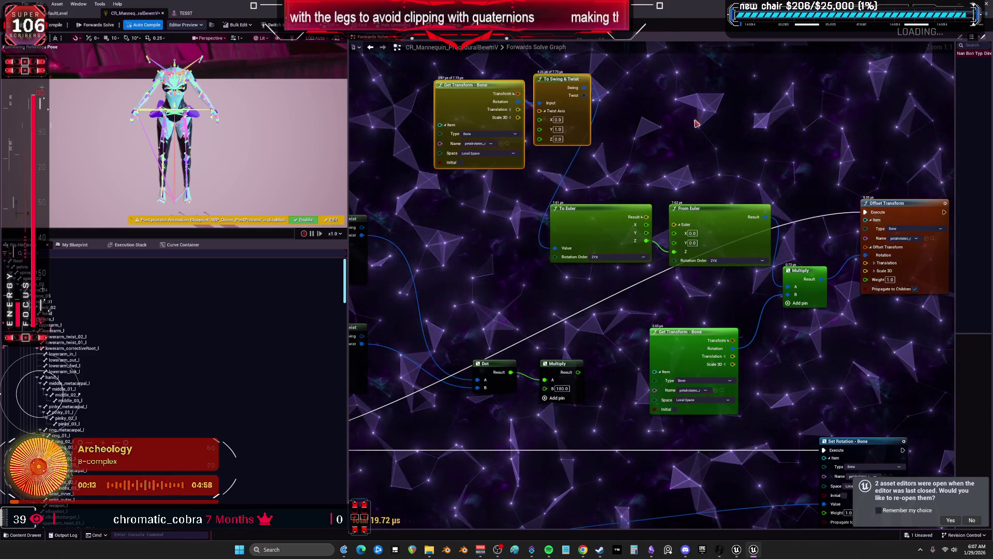
pyautogui.moveTo(705, 234); pyautogui.dragTo(805, 268)
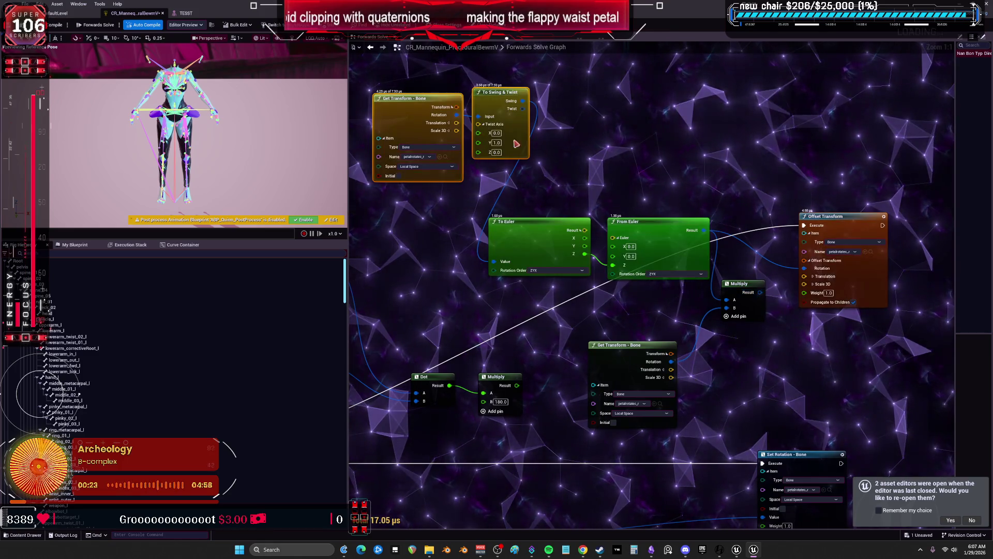
# - Retest and reset the right thigh, then move the bone and swing-twist nodes beside To Euler
pyautogui.click(182, 14)
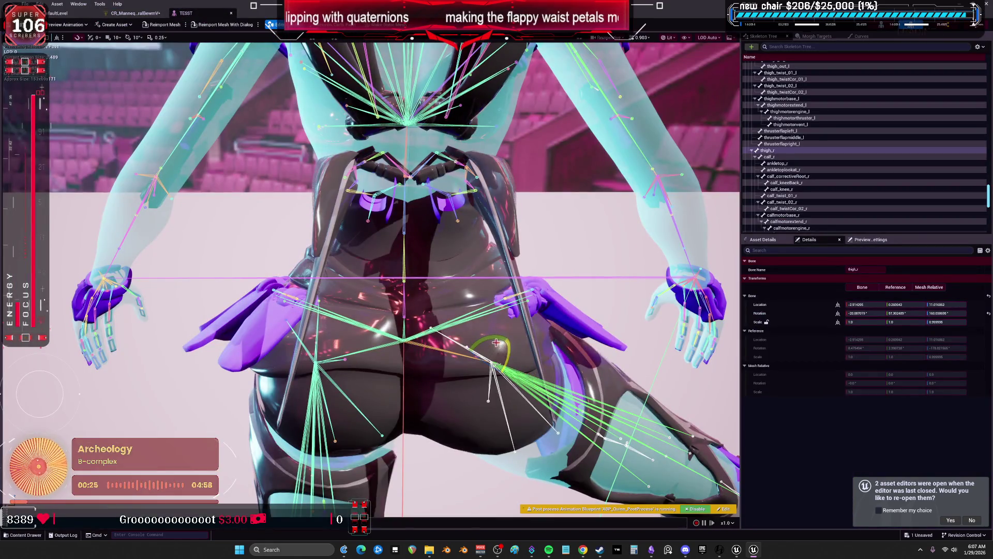
pyautogui.click(989, 313)
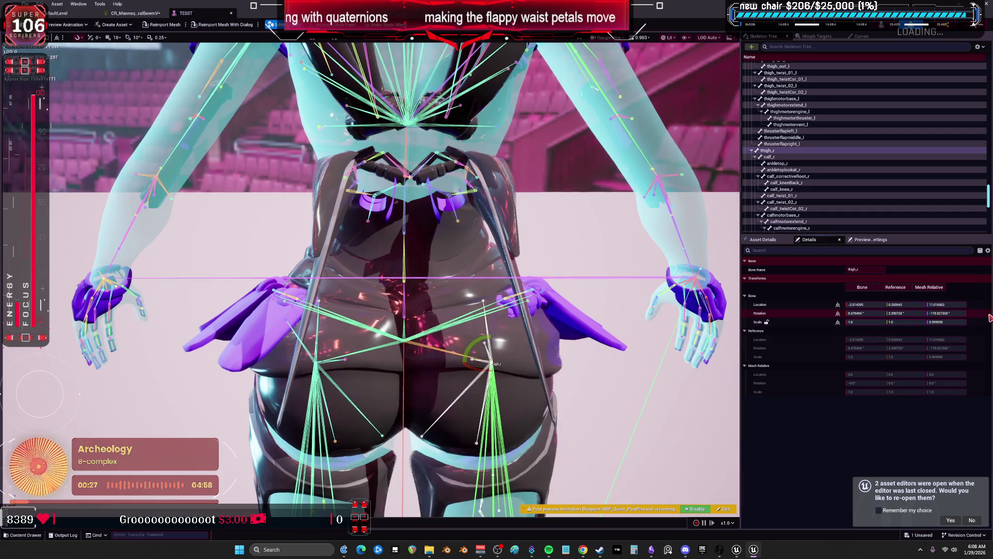
pyautogui.moveTo(559, 297); pyautogui.dragTo(325, 80)
pyautogui.moveTo(405, 258)
pyautogui.mouseDown()
pyautogui.moveTo(414, 277)
pyautogui.moveTo(407, 261)
pyautogui.mouseUp()
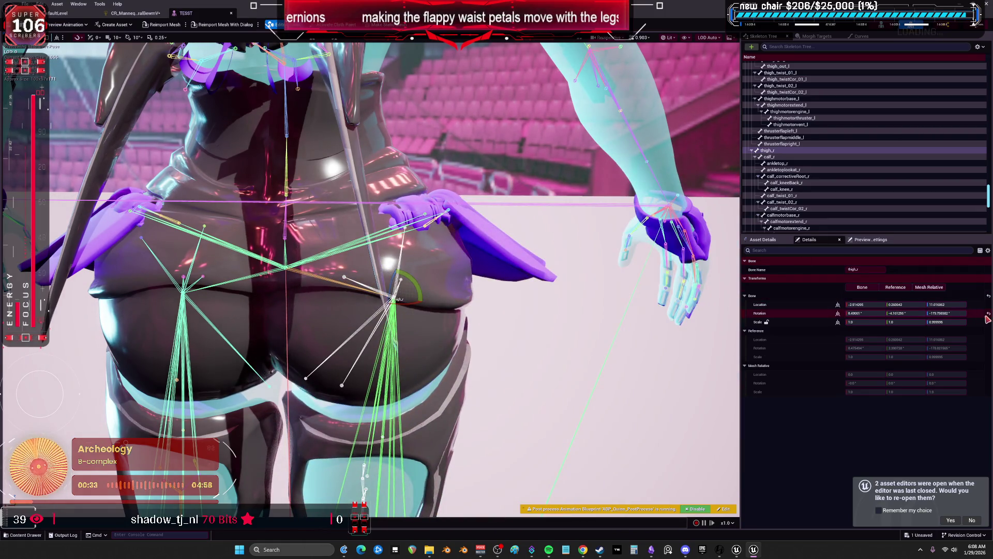
pyautogui.hotkey('ctrl', 'z')
pyautogui.click(156, 13)
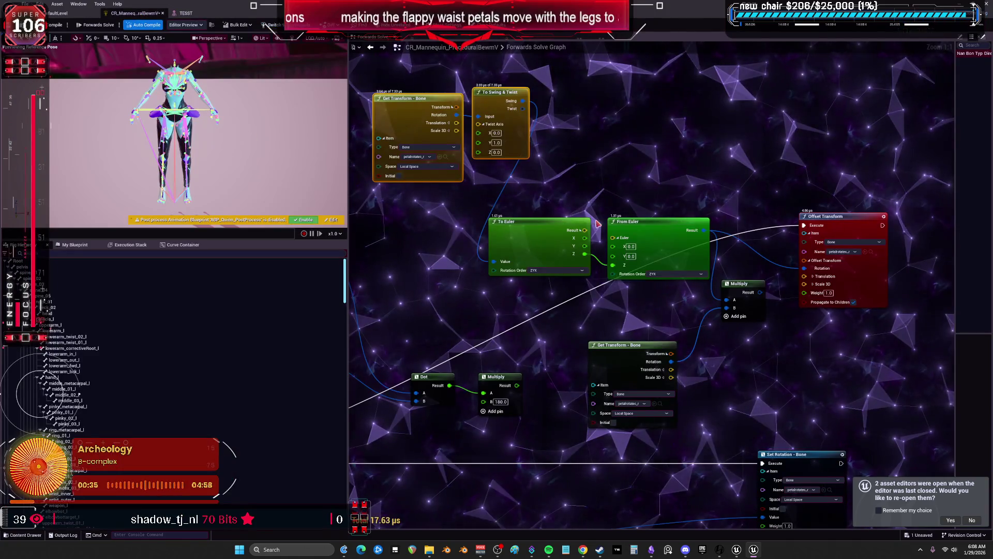
pyautogui.moveTo(471, 102)
pyautogui.mouseDown()
pyautogui.moveTo(454, 113)
pyautogui.moveTo(420, 232)
pyautogui.mouseUp()
# - Insert an Add node on the Z angle wire with a Multiply node feeding it
pyautogui.moveTo(498, 220); pyautogui.dragTo(581, 186)
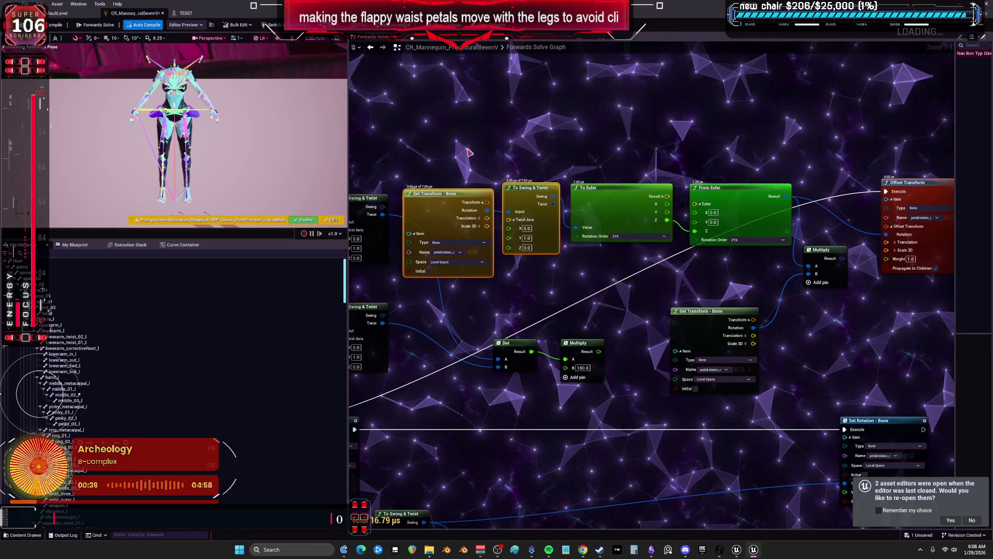
pyautogui.moveTo(667, 189)
pyautogui.mouseDown()
pyautogui.moveTo(614, 83)
pyautogui.moveTo(595, 121)
pyautogui.mouseUp()
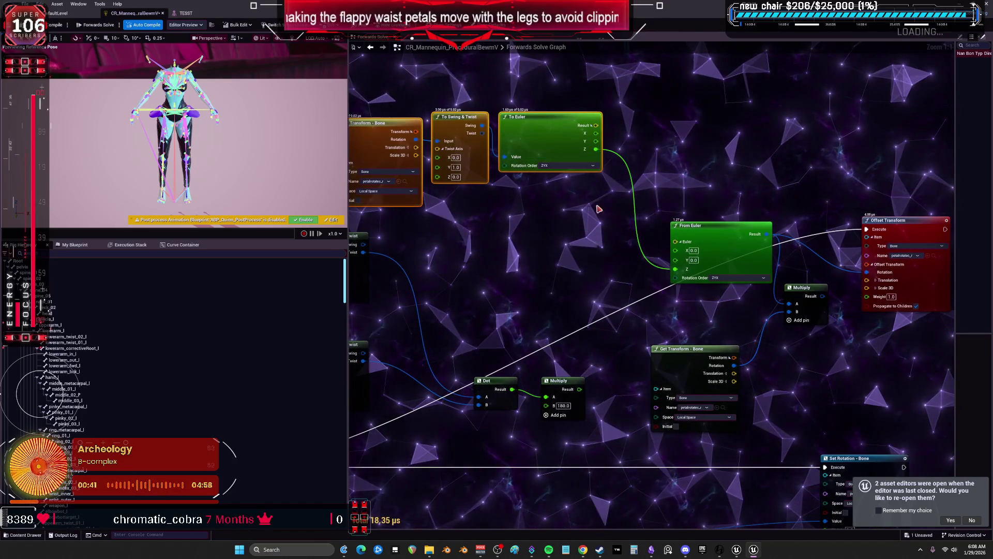
pyautogui.moveTo(675, 269); pyautogui.dragTo(595, 222)
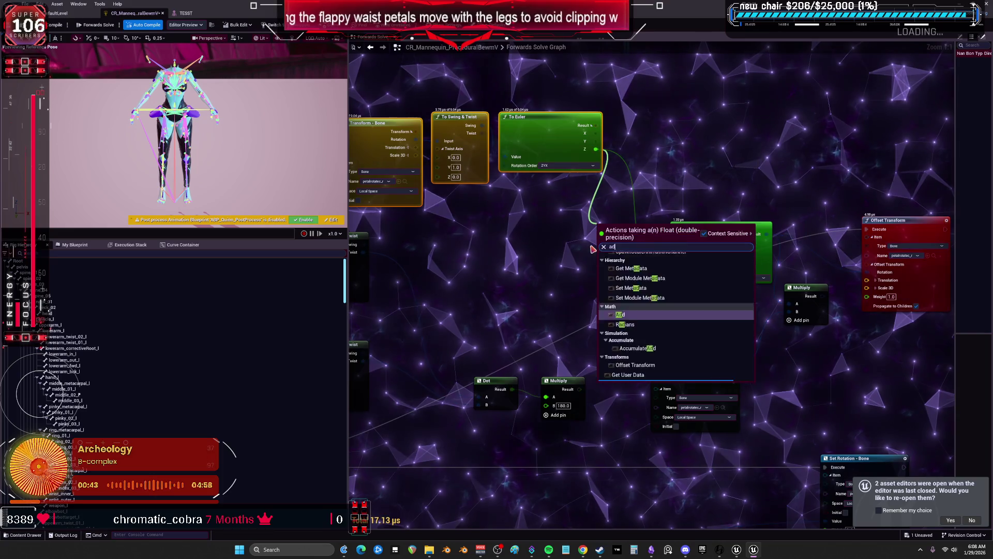
pyautogui.moveTo(559, 381)
pyautogui.mouseDown()
pyautogui.moveTo(564, 243)
pyautogui.moveTo(538, 266)
pyautogui.moveTo(602, 252)
pyautogui.mouseUp()
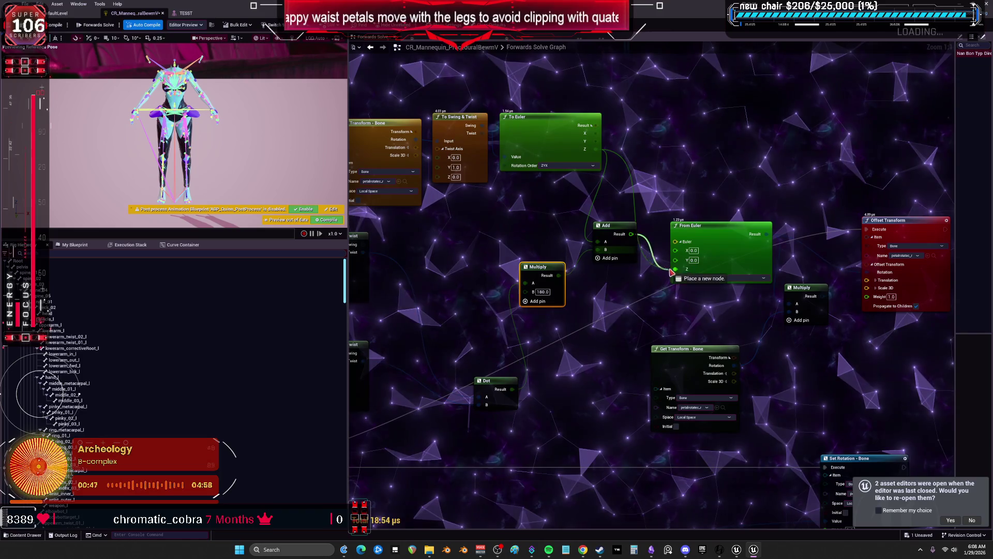
# - Test the right thigh swing, then connect the Dot result into Multiply's A input
pyautogui.click(185, 13)
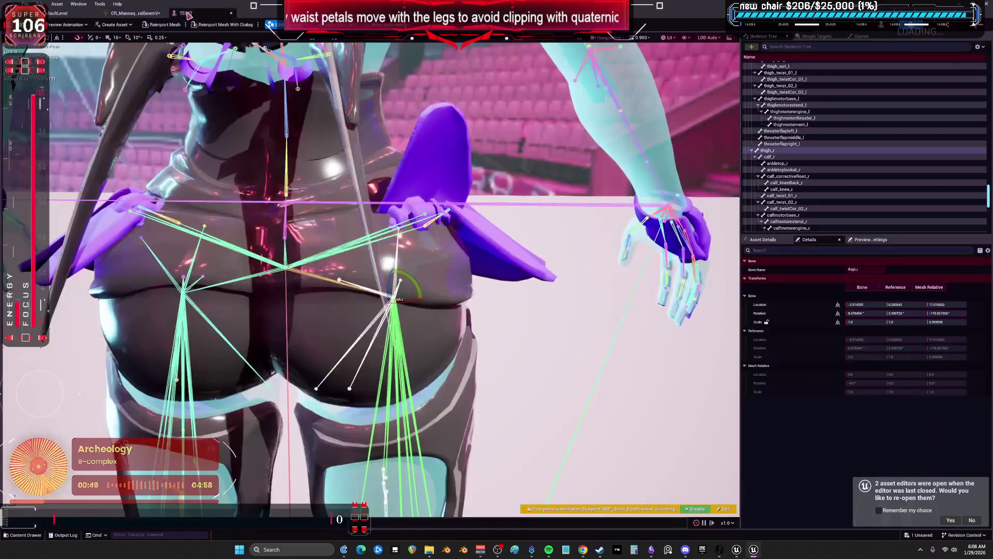
pyautogui.moveTo(414, 280)
pyautogui.mouseDown()
pyautogui.moveTo(394, 249)
pyautogui.moveTo(409, 279)
pyautogui.moveTo(383, 311)
pyautogui.moveTo(414, 331)
pyautogui.moveTo(434, 311)
pyautogui.moveTo(394, 351)
pyautogui.moveTo(287, 165)
pyautogui.mouseUp()
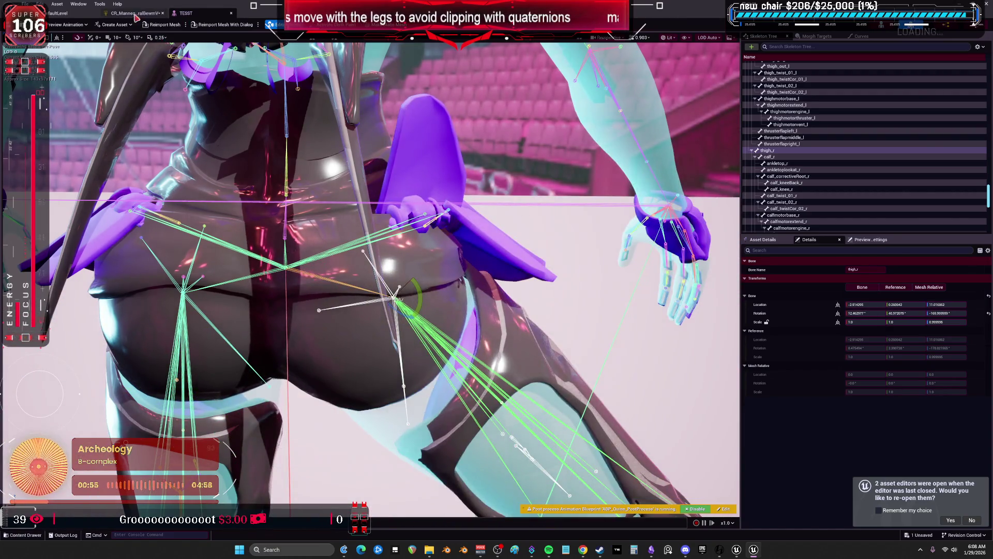
pyautogui.click(136, 16)
pyautogui.moveTo(512, 389)
pyautogui.mouseDown()
pyautogui.moveTo(437, 298)
pyautogui.moveTo(526, 283)
pyautogui.mouseUp()
pyautogui.moveTo(486, 381); pyautogui.dragTo(455, 303)
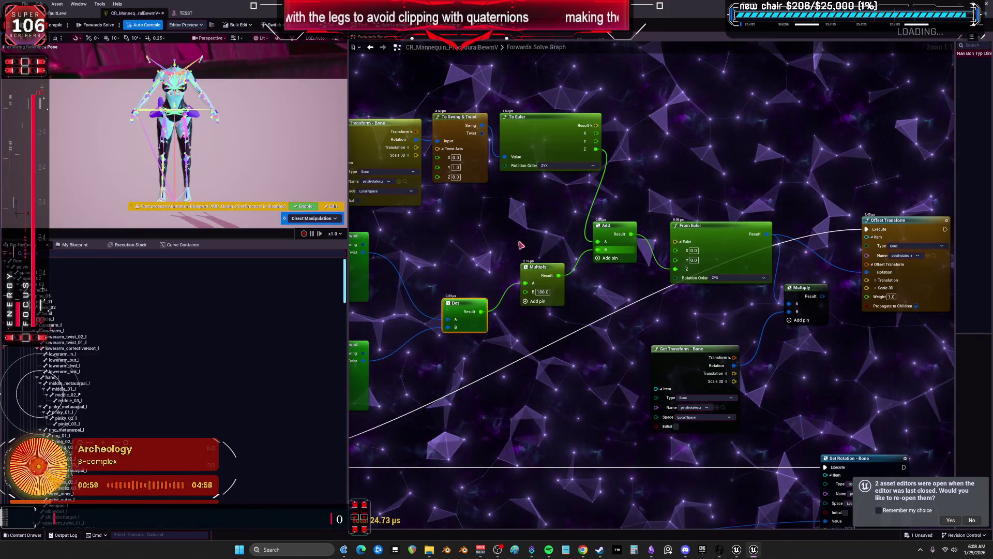
pyautogui.moveTo(563, 272)
pyautogui.mouseDown()
pyautogui.moveTo(573, 304)
pyautogui.moveTo(675, 269)
pyautogui.mouseUp()
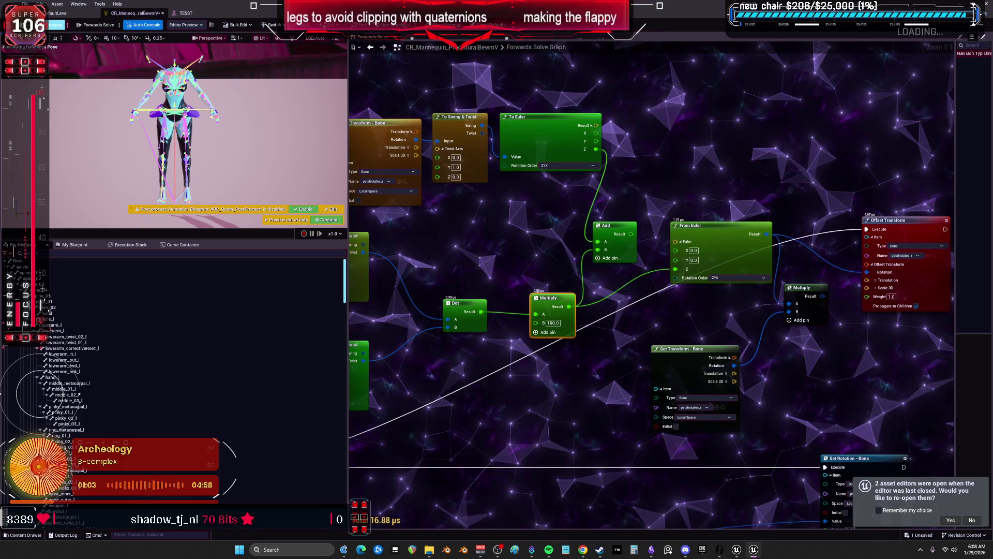
# - Retest the leg swing, then set the Multiply node's B value to 90
pyautogui.hotkey('ctrl', 'Tab')
pyautogui.moveTo(420, 307)
pyautogui.mouseDown()
pyautogui.moveTo(427, 295)
pyautogui.moveTo(416, 318)
pyautogui.mouseUp()
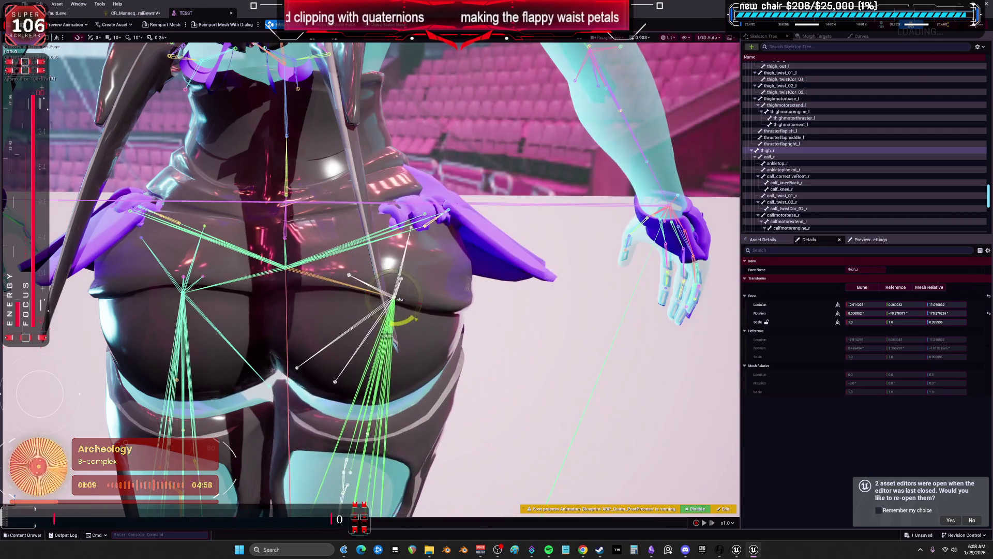
pyautogui.hotkey('ctrl', 'Tab')
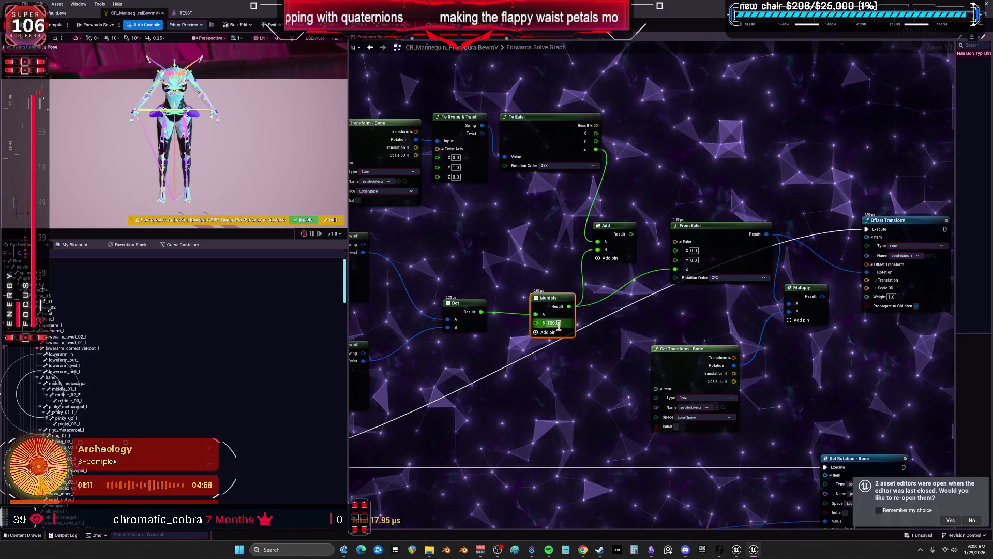
pyautogui.click(521, 254)
pyautogui.click(551, 323)
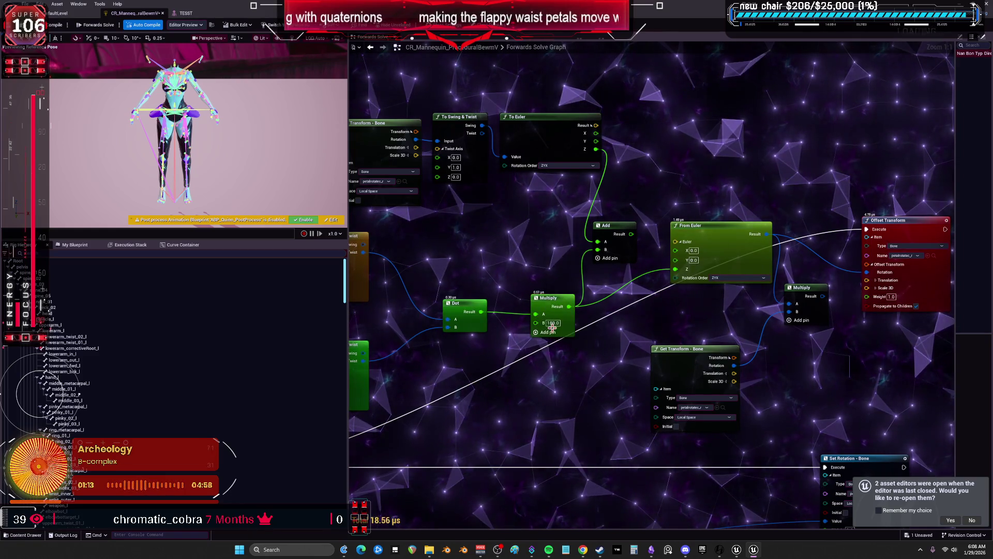
pyautogui.write('90')
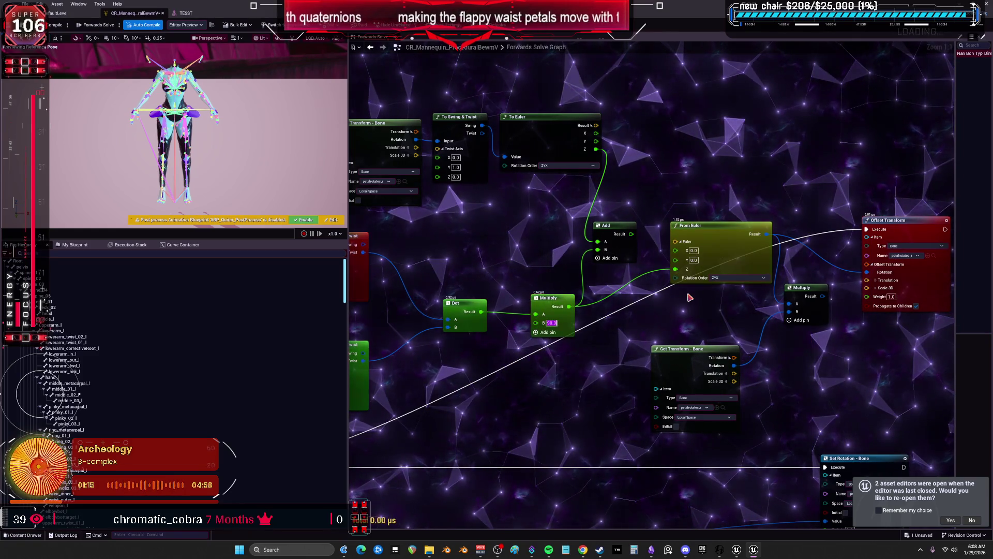
pyautogui.press('Return')
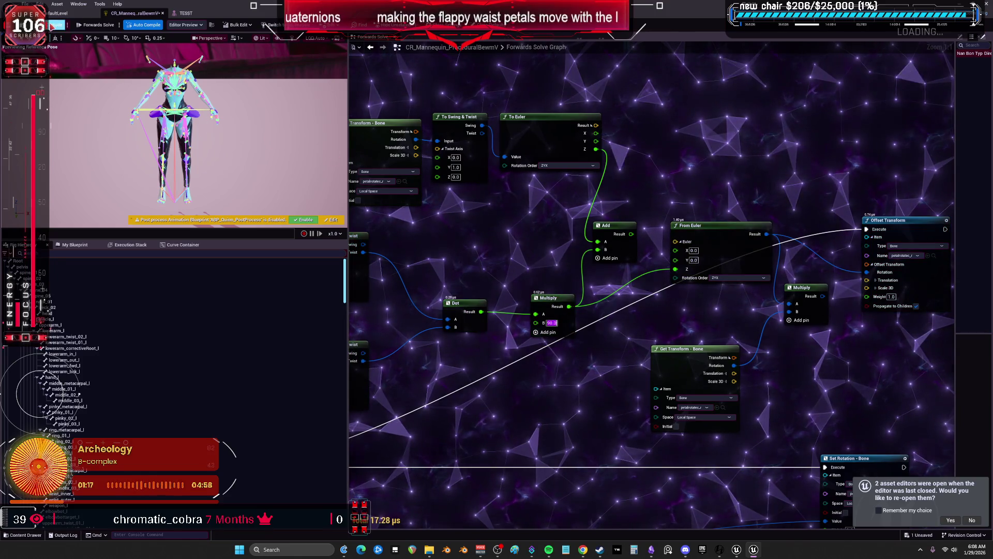
# - Swing the right leg upward to test the petals with the 90 multiplier
pyautogui.click(186, 13)
pyautogui.moveTo(418, 295)
pyautogui.mouseDown()
pyautogui.moveTo(413, 270)
pyautogui.moveTo(414, 317)
pyautogui.mouseUp()
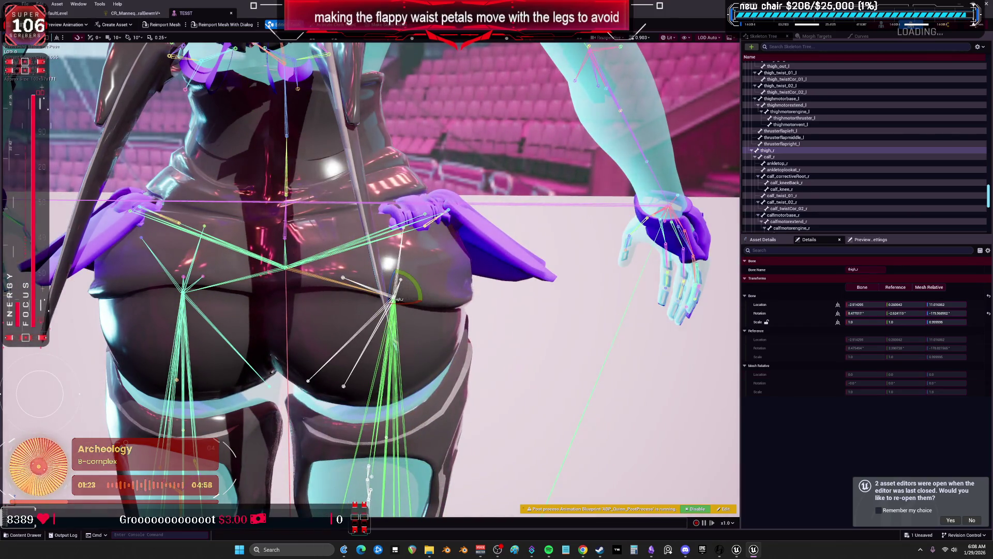
pyautogui.click(110, 14)
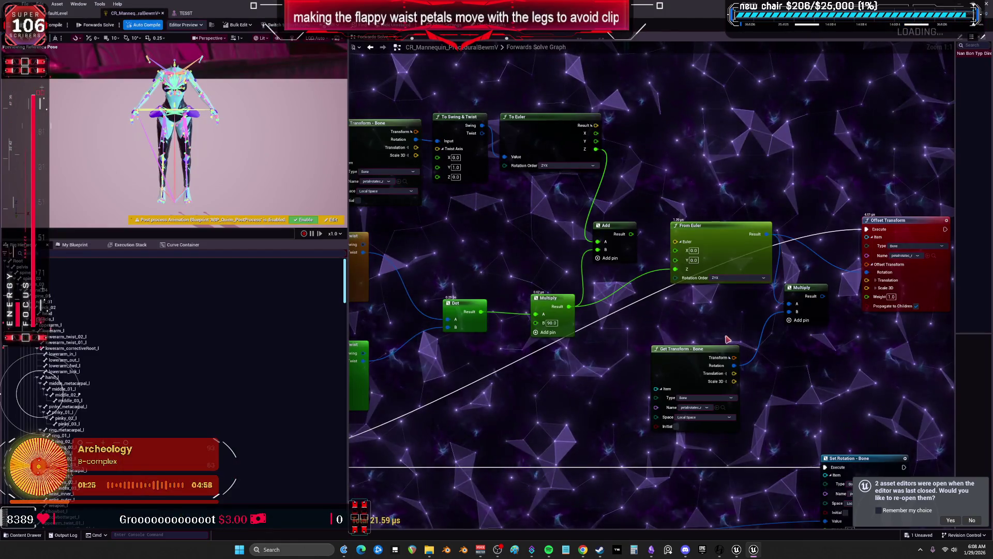
# - Wire the value into Multiply B and the result into Offset Transform Rotation
pyautogui.moveTo(673, 316); pyautogui.dragTo(639, 321)
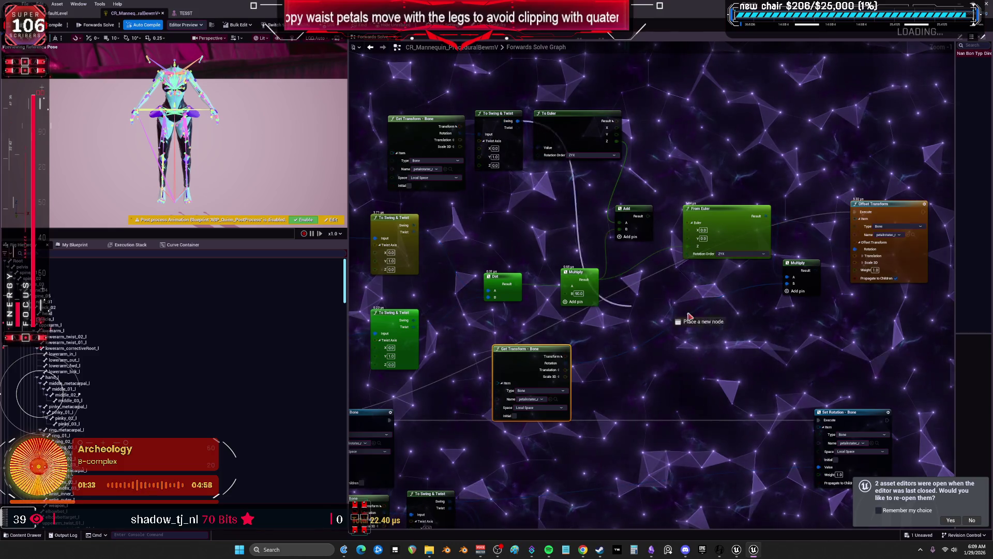
pyautogui.moveTo(793, 286); pyautogui.dragTo(792, 285)
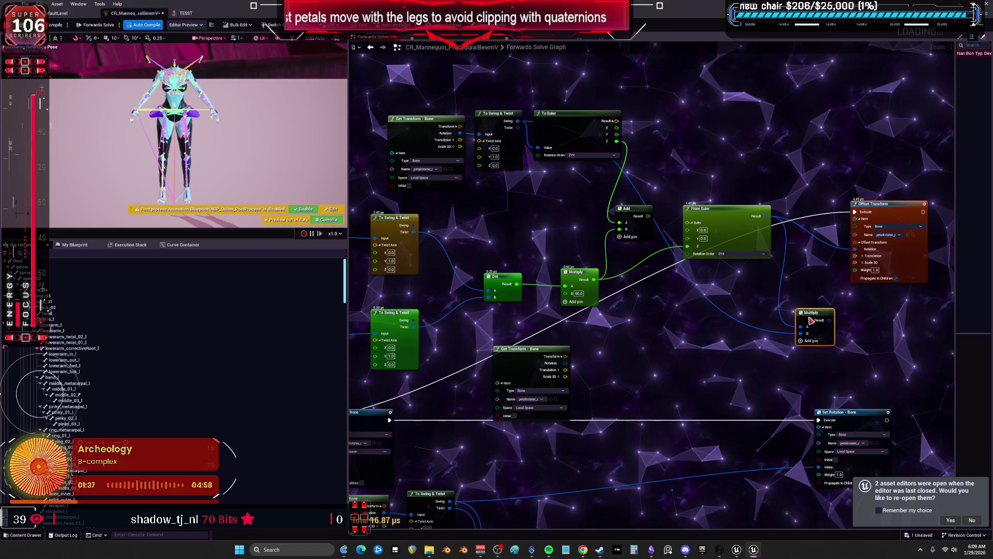
pyautogui.moveTo(863, 250); pyautogui.dragTo(763, 251)
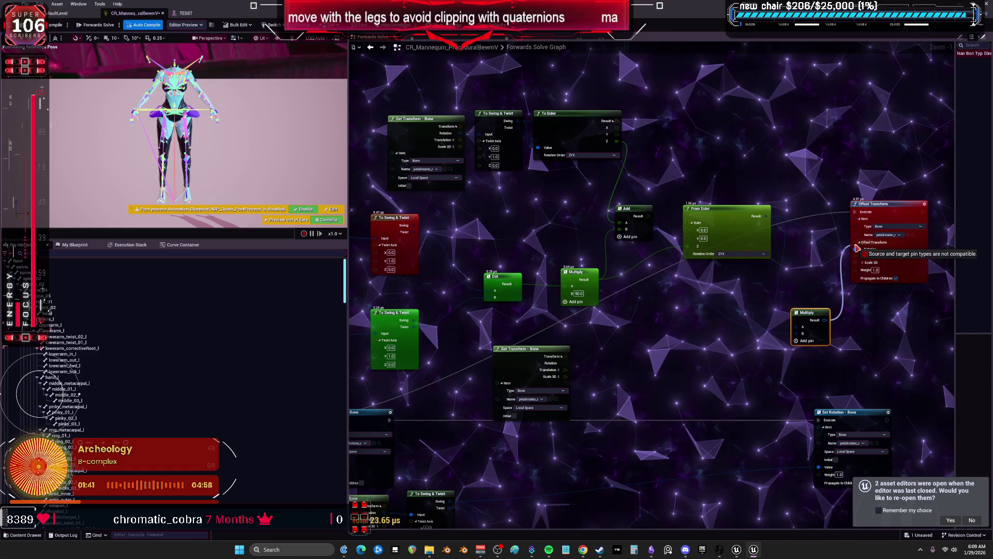
pyautogui.moveTo(857, 253); pyautogui.dragTo(856, 253)
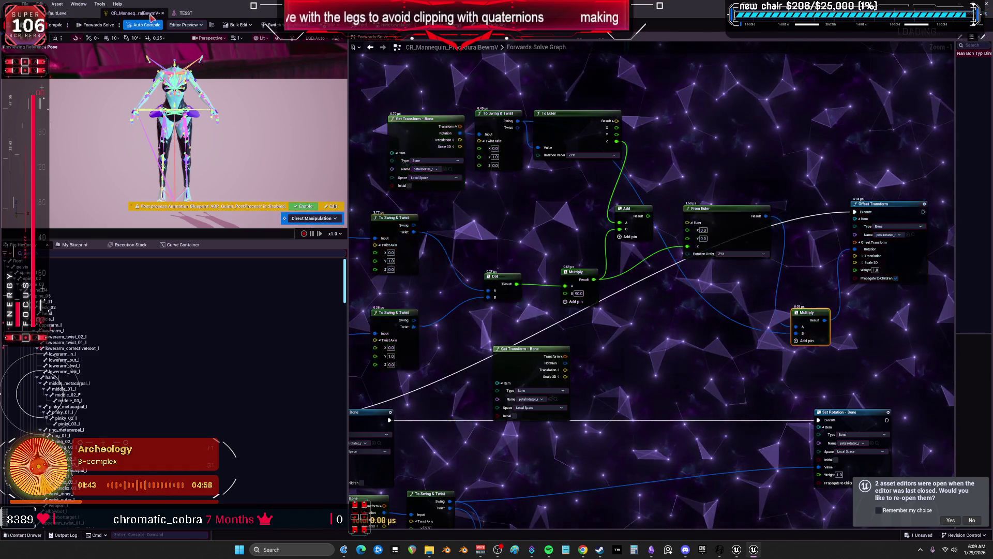
# - Test the right thigh rotation, then change the Multiply value to 180
pyautogui.click(186, 13)
pyautogui.moveTo(429, 285)
pyautogui.mouseDown()
pyautogui.moveTo(455, 279)
pyautogui.moveTo(393, 310)
pyautogui.moveTo(165, 87)
pyautogui.mouseUp()
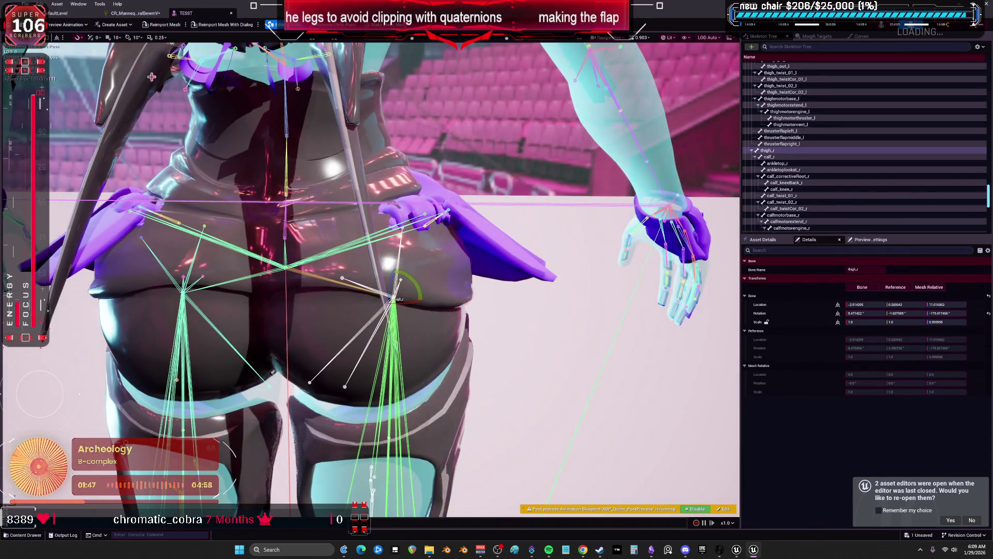
pyautogui.click(129, 14)
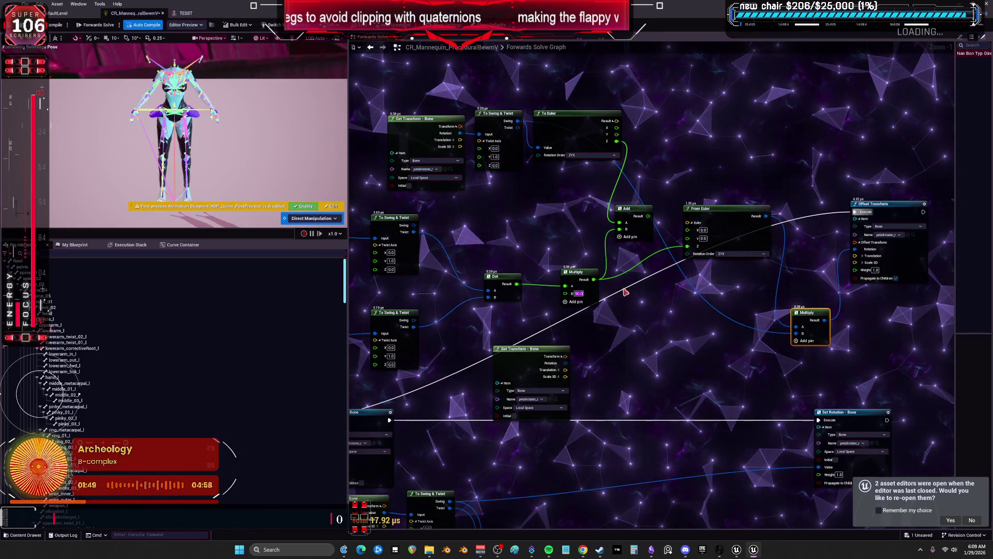
pyautogui.write('180')
pyautogui.press('Return')
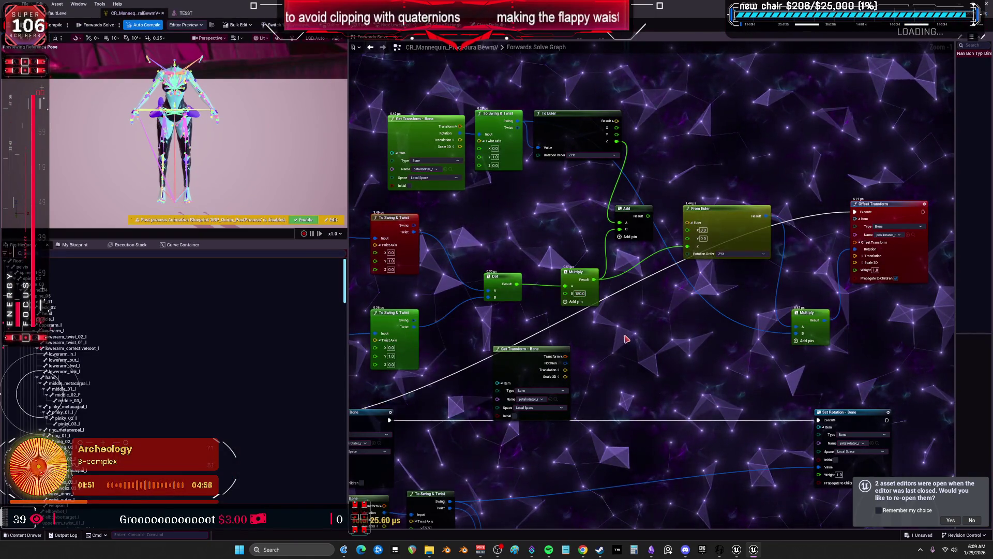
# - Test the 180 multiplier, then rearrange the From Euler, Add and Multiply nodes
pyautogui.click(186, 13)
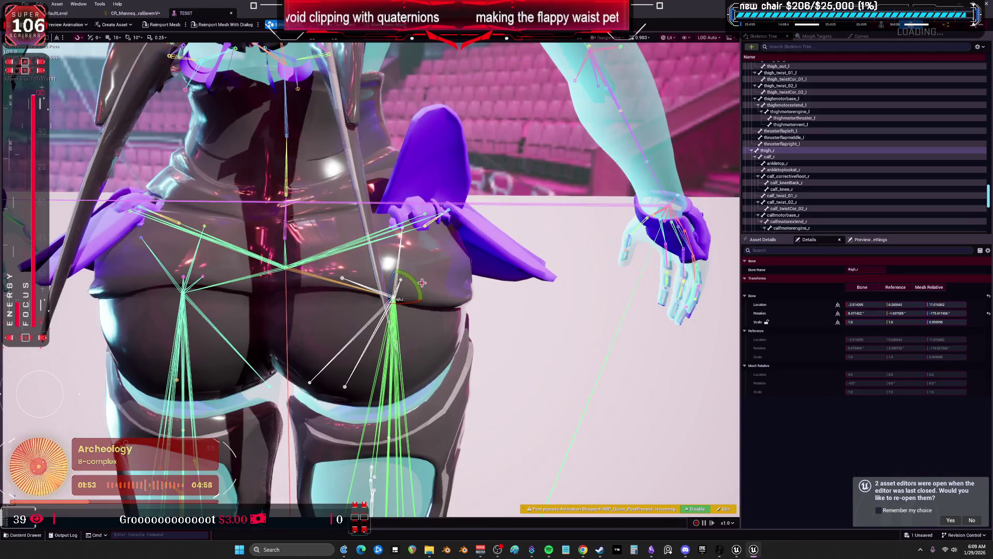
pyautogui.moveTo(414, 311)
pyautogui.mouseDown()
pyautogui.moveTo(430, 280)
pyautogui.moveTo(368, 270)
pyautogui.moveTo(341, 285)
pyautogui.mouseUp()
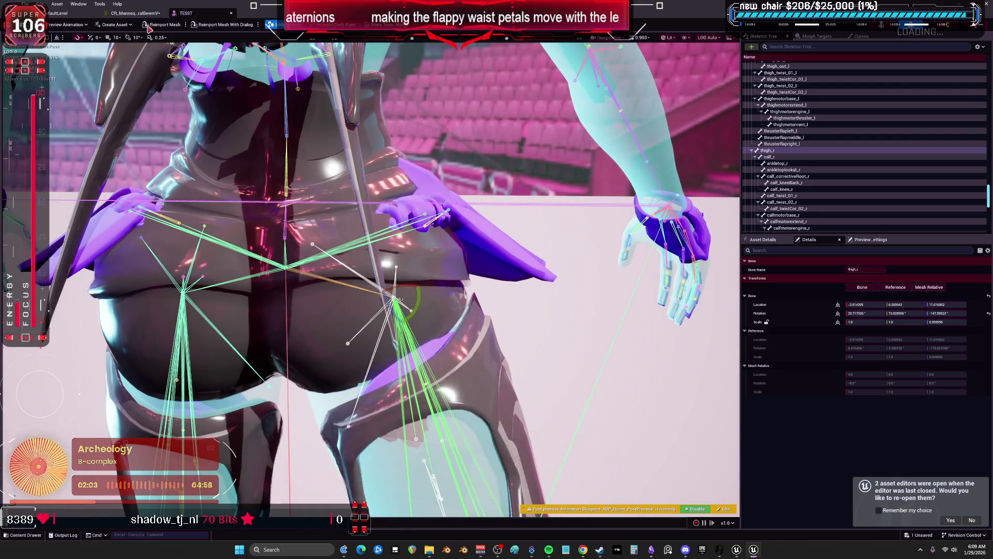
pyautogui.click(135, 13)
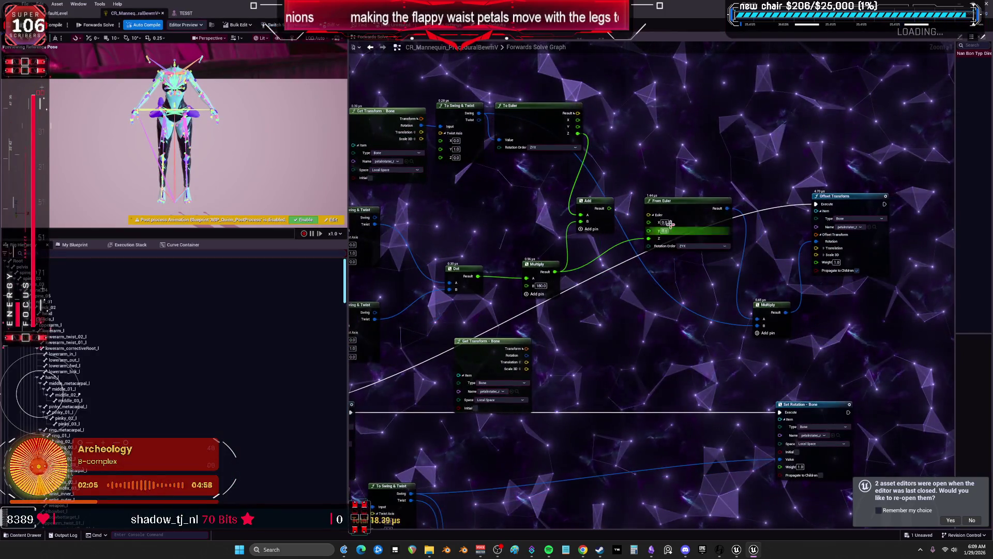
pyautogui.moveTo(686, 210); pyautogui.dragTo(667, 182)
pyautogui.moveTo(590, 201); pyautogui.dragTo(490, 179)
pyautogui.moveTo(690, 181)
pyautogui.mouseDown()
pyautogui.moveTo(649, 256)
pyautogui.moveTo(664, 244)
pyautogui.mouseUp()
pyautogui.moveTo(771, 305)
pyautogui.mouseDown()
pyautogui.moveTo(673, 342)
pyautogui.moveTo(653, 337)
pyautogui.moveTo(686, 331)
pyautogui.moveTo(743, 359)
pyautogui.moveTo(749, 326)
pyautogui.moveTo(719, 341)
pyautogui.moveTo(610, 256)
pyautogui.moveTo(544, 277)
pyautogui.moveTo(481, 198)
pyautogui.mouseUp()
# - Duplicate the To Swing & Twist node and connect its Twist output to Offset Transform Rotation
pyautogui.click(456, 110)
pyautogui.hotkey('ctrl', 'c')
pyautogui.hotkey('ctrl', 'v')
pyautogui.click(187, 13)
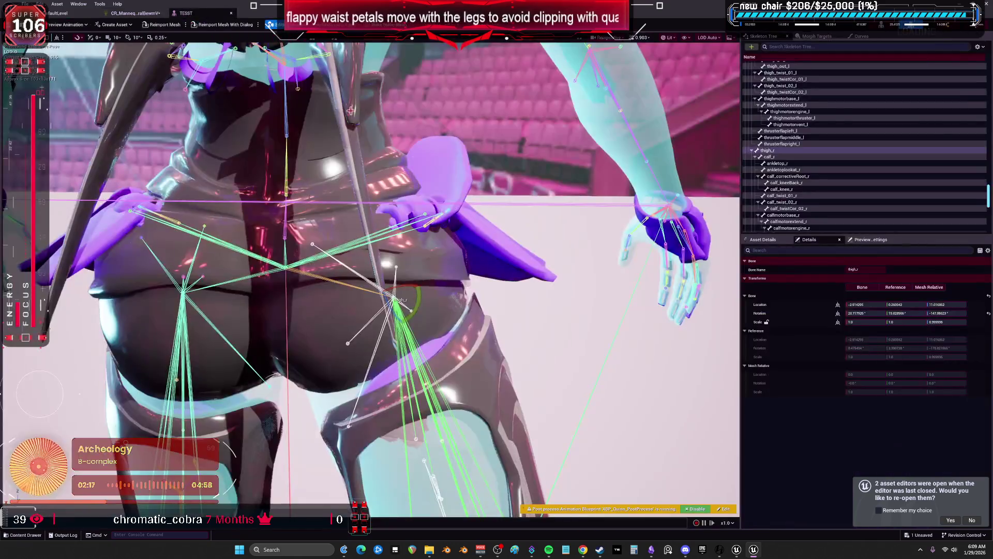
pyautogui.moveTo(417, 303); pyautogui.dragTo(404, 331)
pyautogui.click(143, 14)
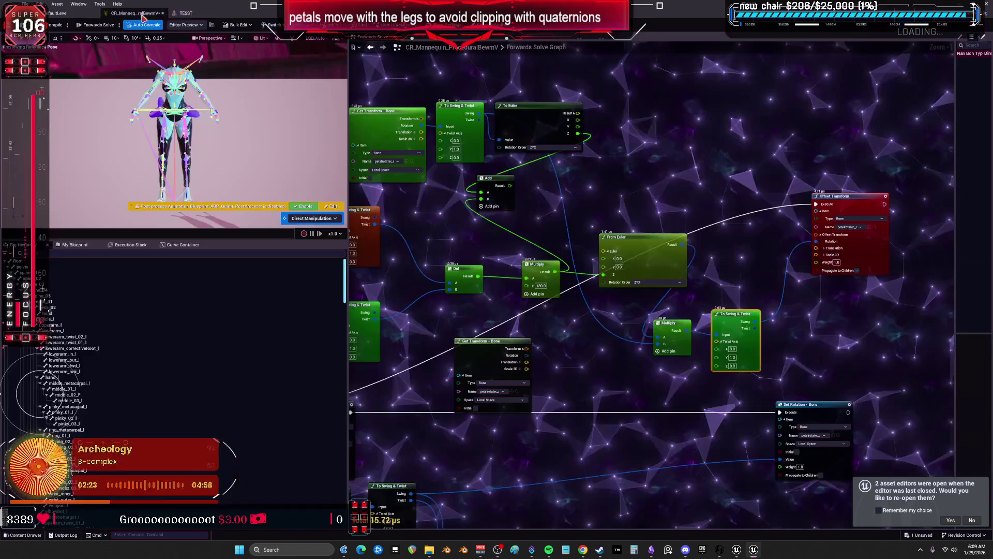
pyautogui.moveTo(816, 242); pyautogui.dragTo(757, 330)
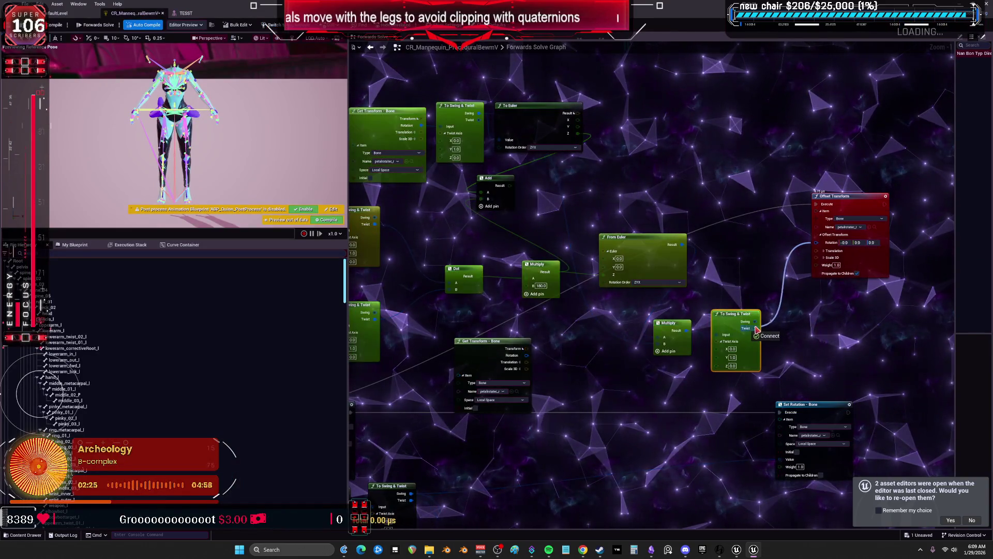
# - Set the twist axis X to 1.0 and test the right thigh rotation
pyautogui.click(195, 15)
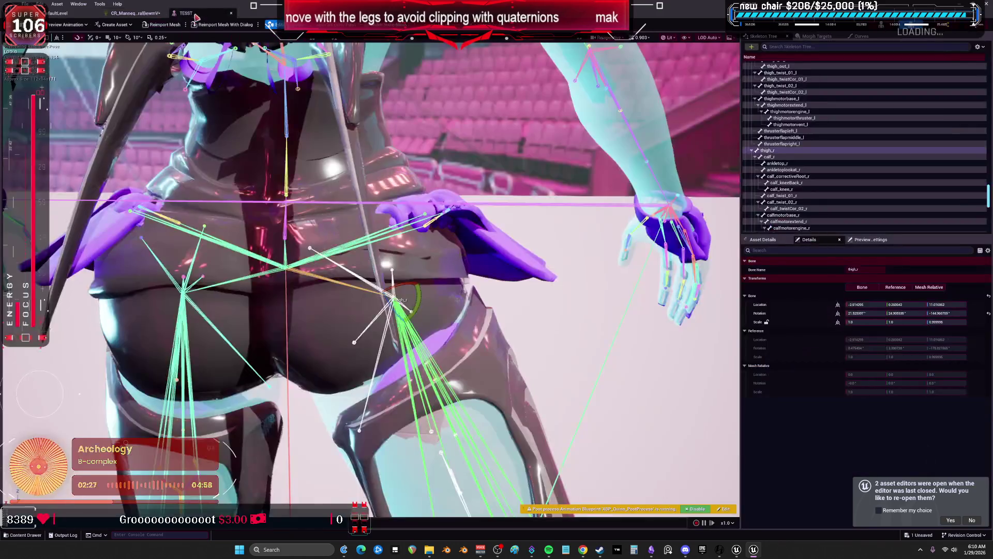
pyautogui.moveTo(404, 322); pyautogui.dragTo(409, 316)
pyautogui.click(133, 18)
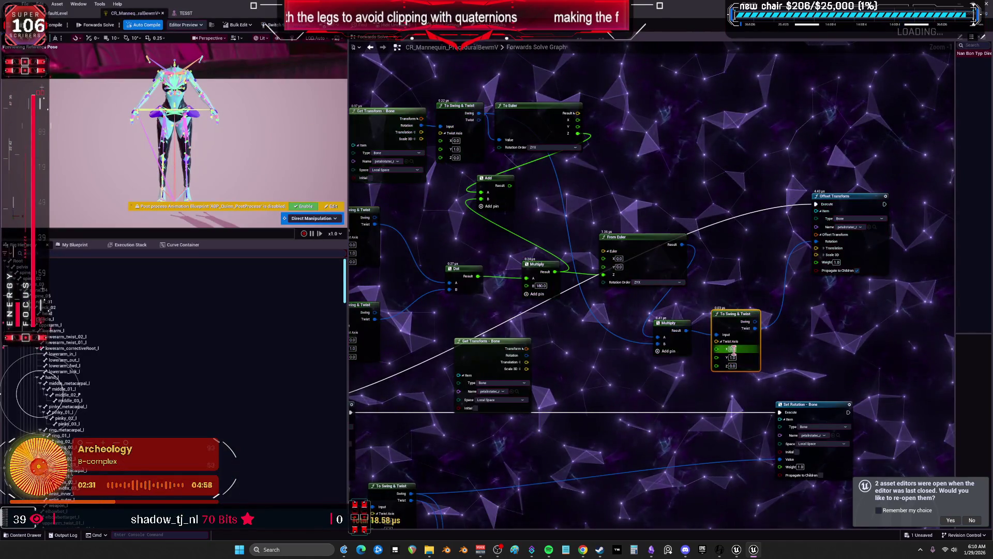
pyautogui.press('Tab')
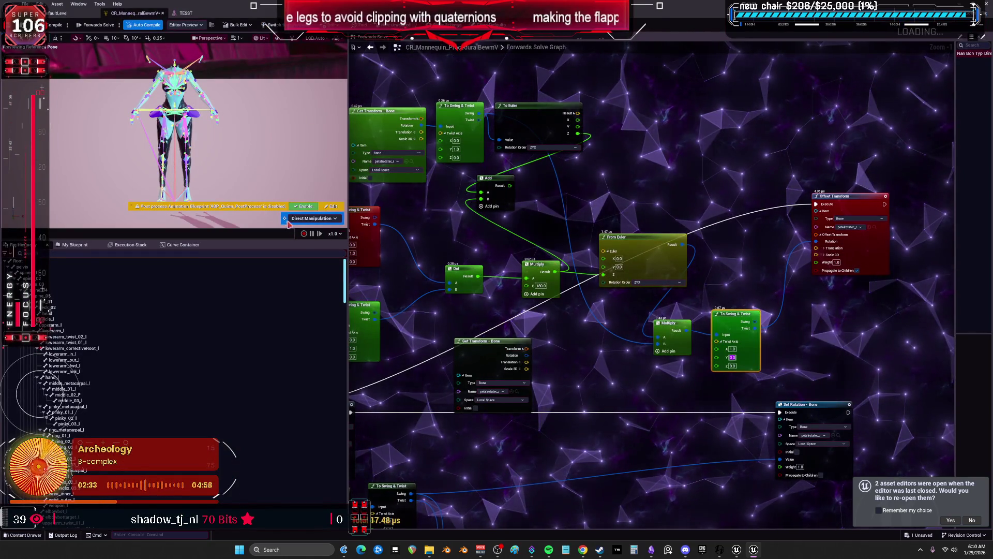
pyautogui.click(186, 13)
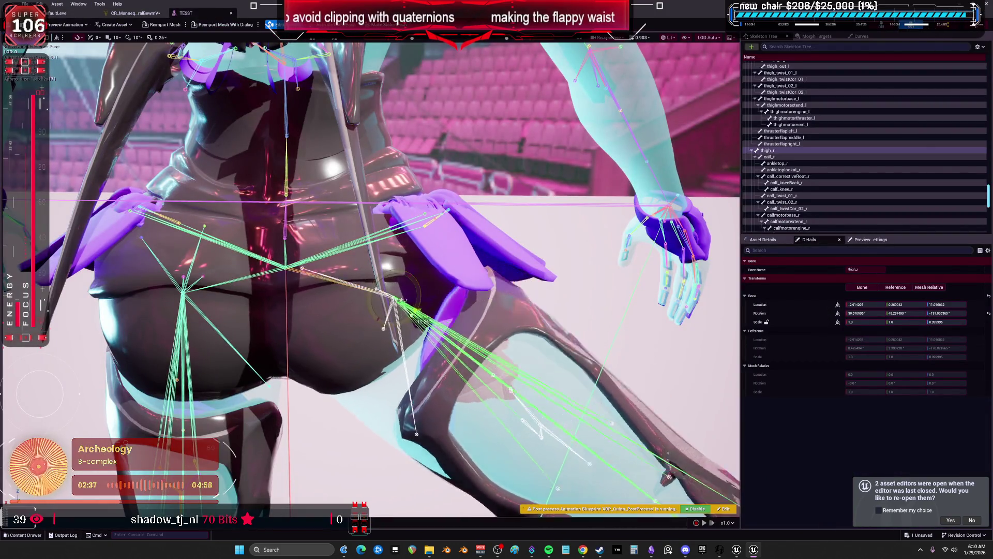
pyautogui.click(134, 13)
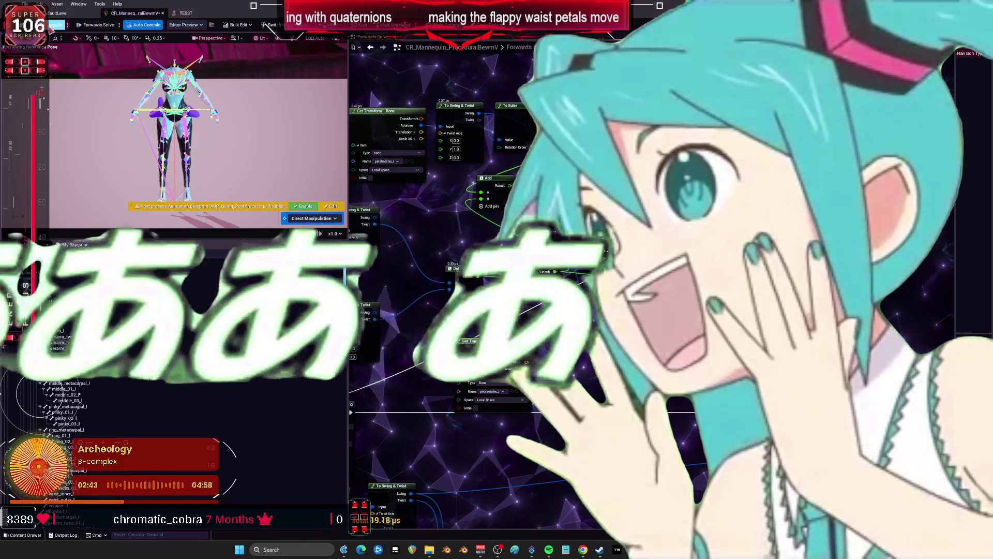
pyautogui.click(186, 13)
pyautogui.moveTo(417, 317)
pyautogui.mouseDown()
pyautogui.moveTo(409, 331)
pyautogui.moveTo(448, 274)
pyautogui.mouseUp()
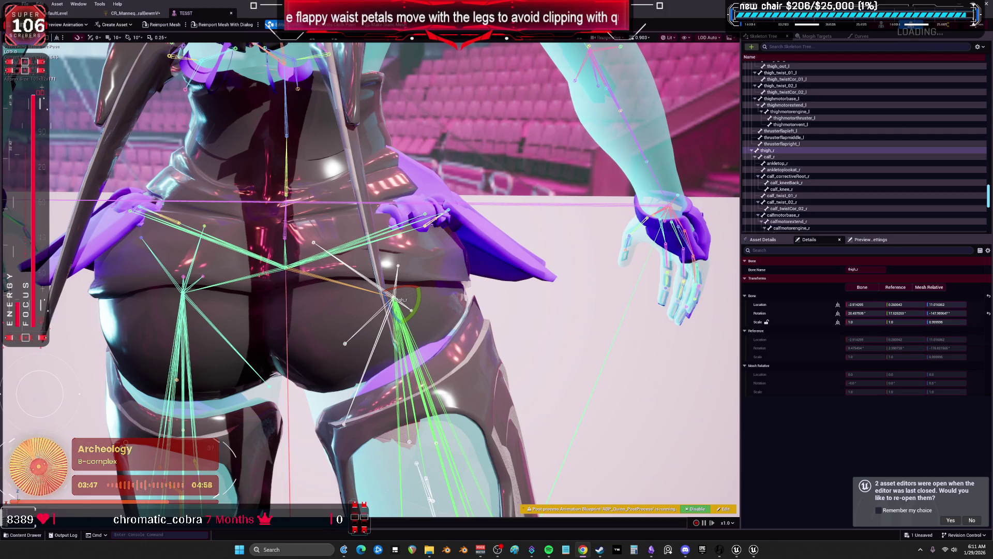
# - Rotate the right thigh through two different poses to watch the petals follow
pyautogui.moveTo(414, 310)
pyautogui.mouseDown()
pyautogui.moveTo(401, 327)
pyautogui.moveTo(378, 299)
pyautogui.moveTo(418, 262)
pyautogui.moveTo(401, 278)
pyautogui.mouseUp()
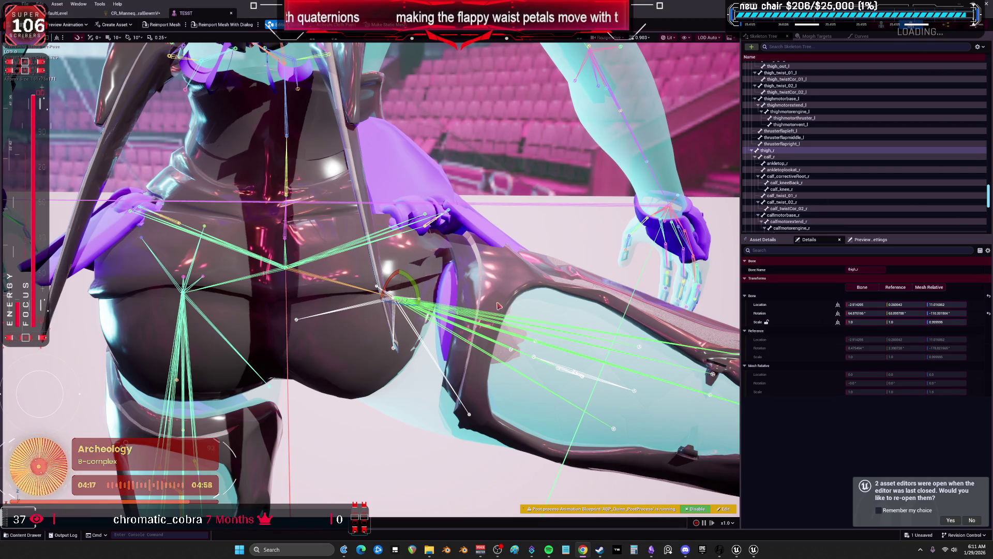
pyautogui.moveTo(406, 282)
pyautogui.mouseDown()
pyautogui.moveTo(418, 306)
pyautogui.moveTo(313, 153)
pyautogui.mouseUp()
# - Move the Add node to the right and raise the right thigh to test
pyautogui.click(135, 12)
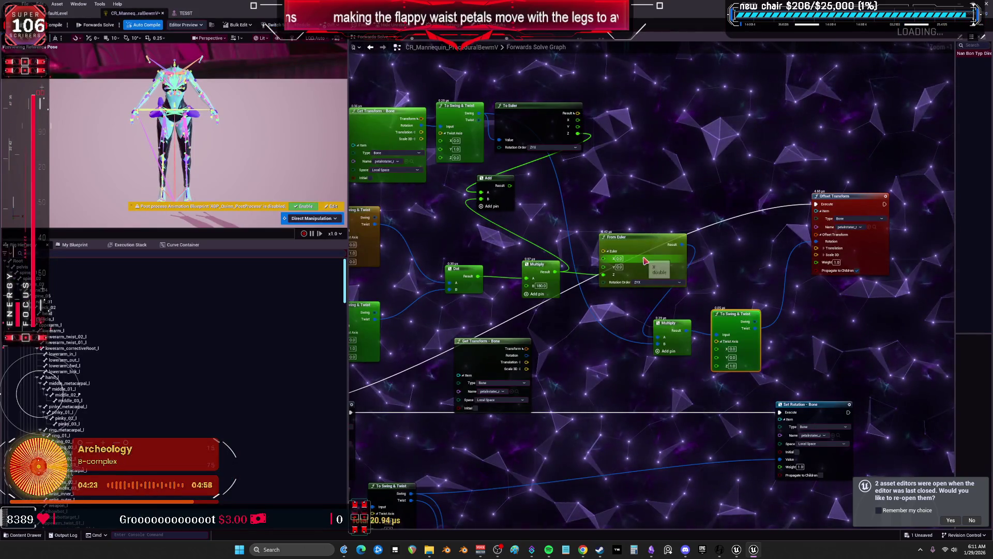
pyautogui.moveTo(486, 191)
pyautogui.mouseDown()
pyautogui.moveTo(595, 202)
pyautogui.moveTo(626, 190)
pyautogui.moveTo(600, 294)
pyautogui.mouseUp()
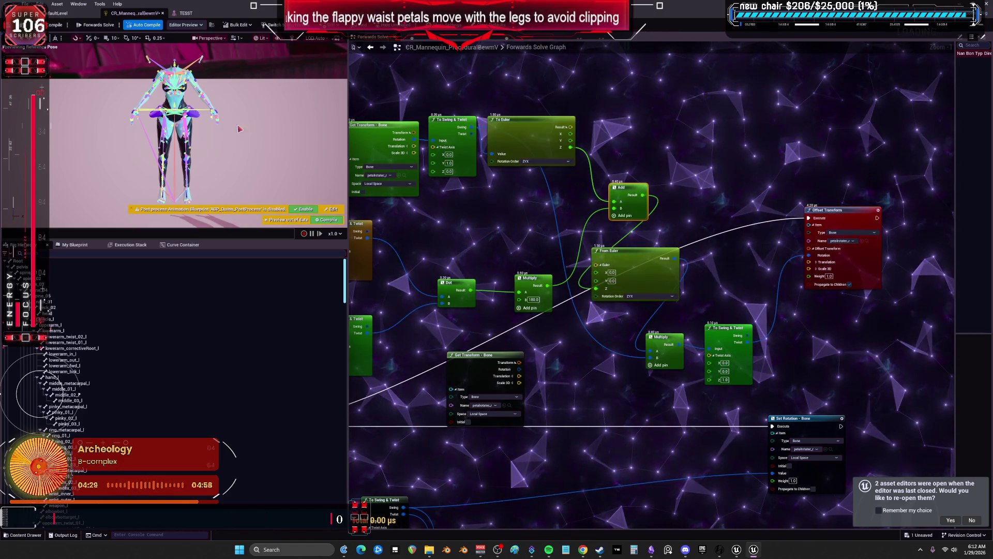
pyautogui.click(199, 15)
pyautogui.moveTo(419, 302)
pyautogui.mouseDown()
pyautogui.moveTo(435, 285)
pyautogui.moveTo(403, 274)
pyautogui.mouseUp()
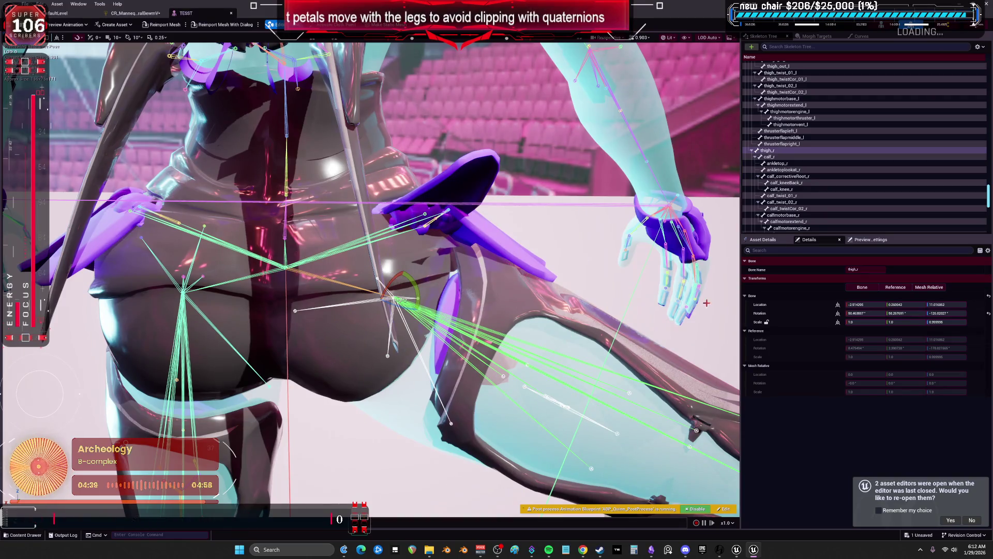
# - Reset the right thigh to its reference pose and swing it out and back
pyautogui.click(988, 314)
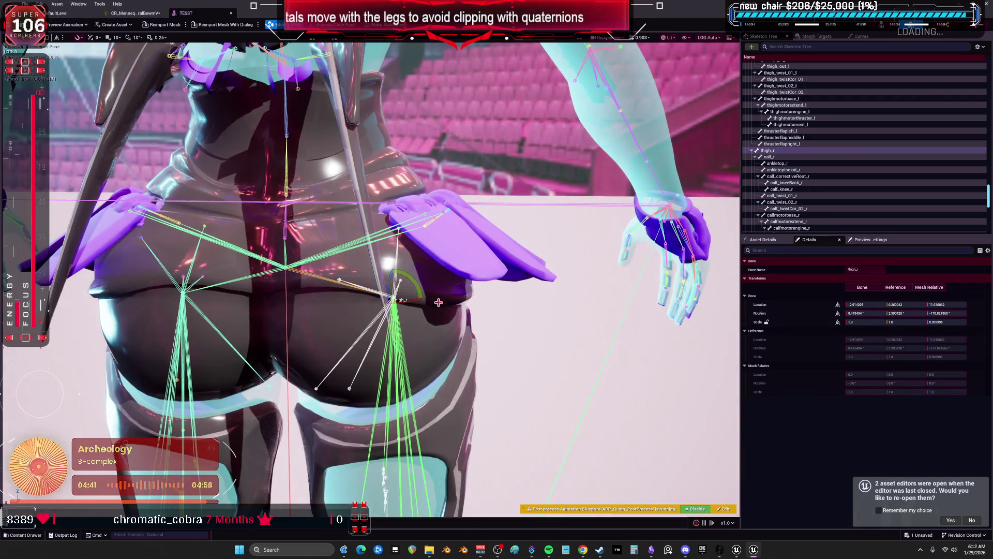
pyautogui.moveTo(442, 302)
pyautogui.mouseDown()
pyautogui.moveTo(465, 316)
pyautogui.moveTo(411, 331)
pyautogui.mouseUp()
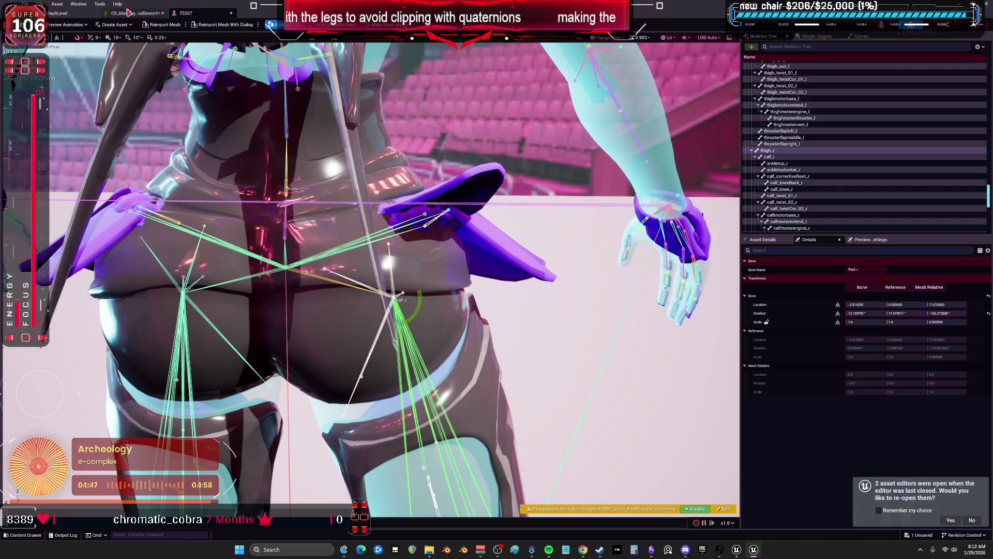
pyautogui.click(132, 13)
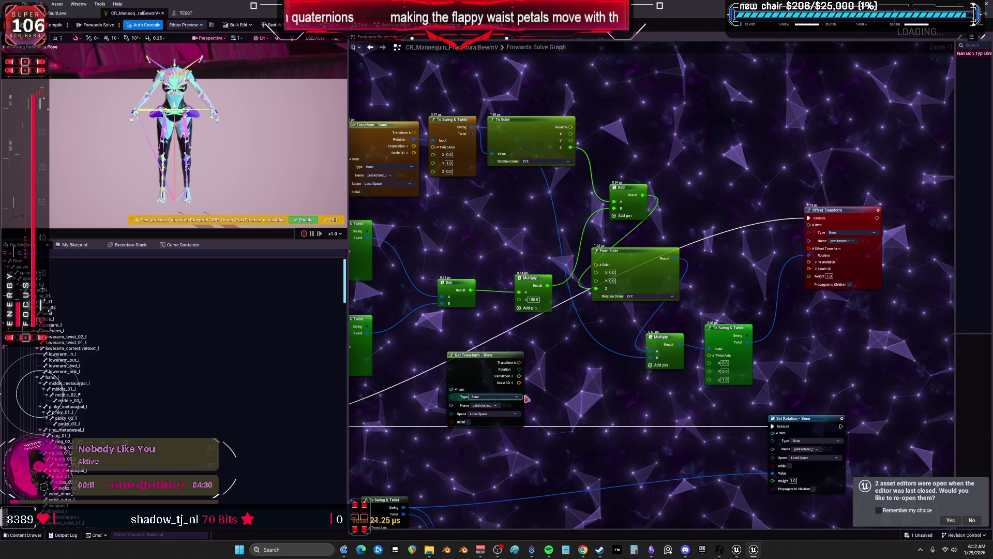
# - Connect the Forwards Solve execution to the first Print node
pyautogui.scroll(-3, 516, 400)
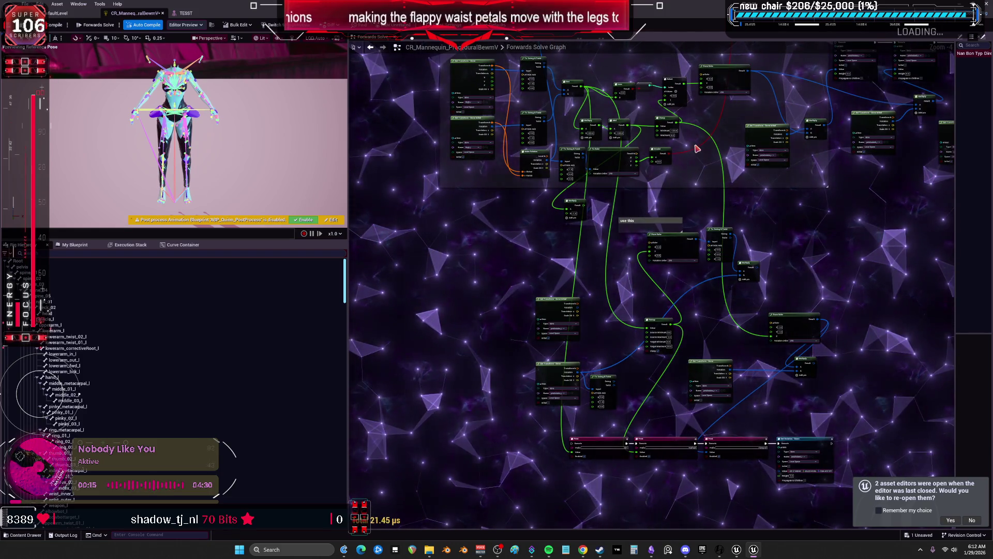
pyautogui.scroll(1, 727, 204)
pyautogui.scroll(-4, 727, 203)
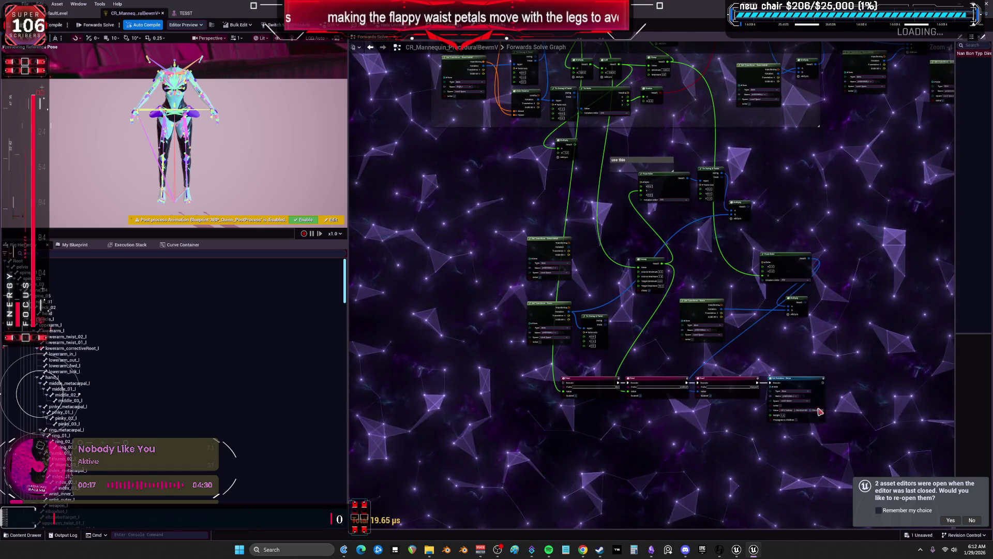
pyautogui.scroll(-5, 732, 284)
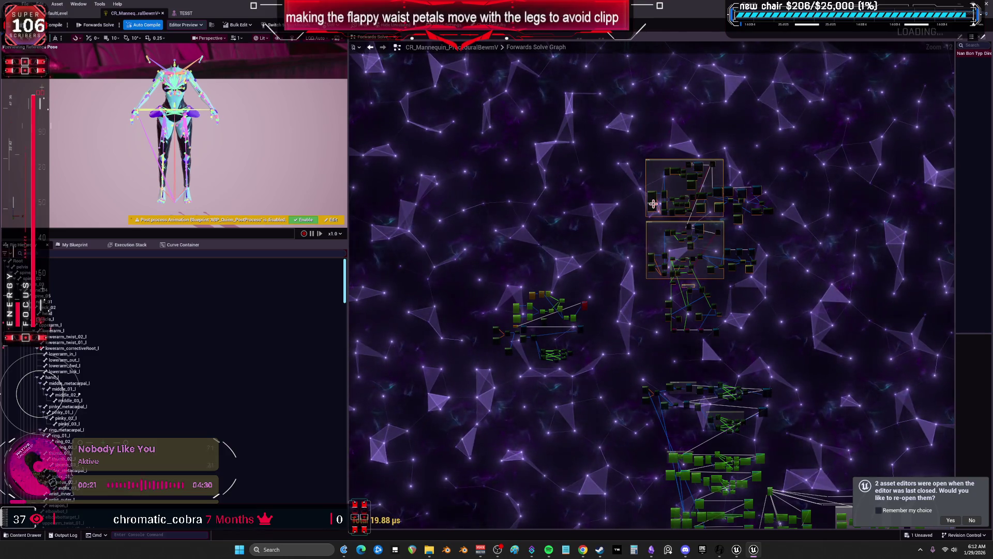
pyautogui.moveTo(615, 393); pyautogui.dragTo(441, 281)
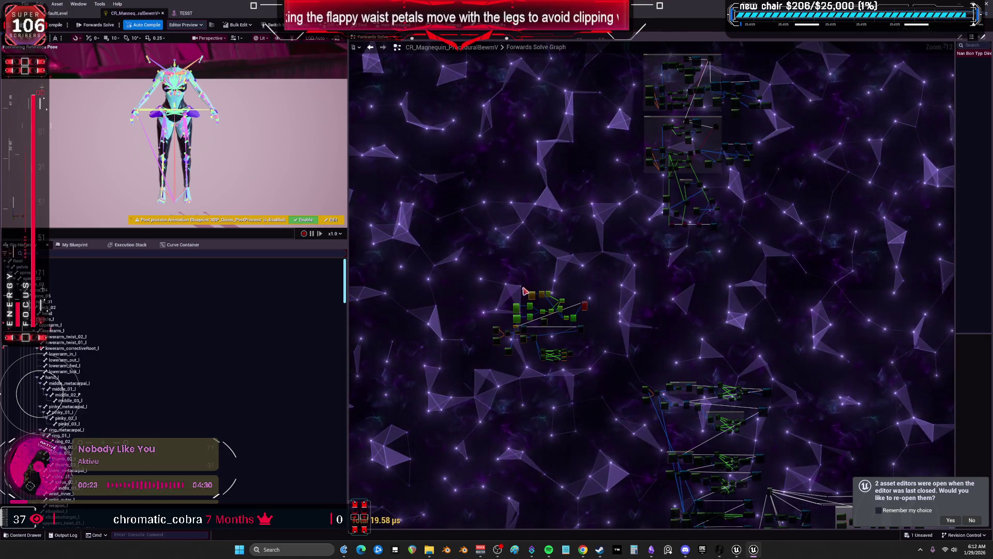
pyautogui.scroll(7, 676, 237)
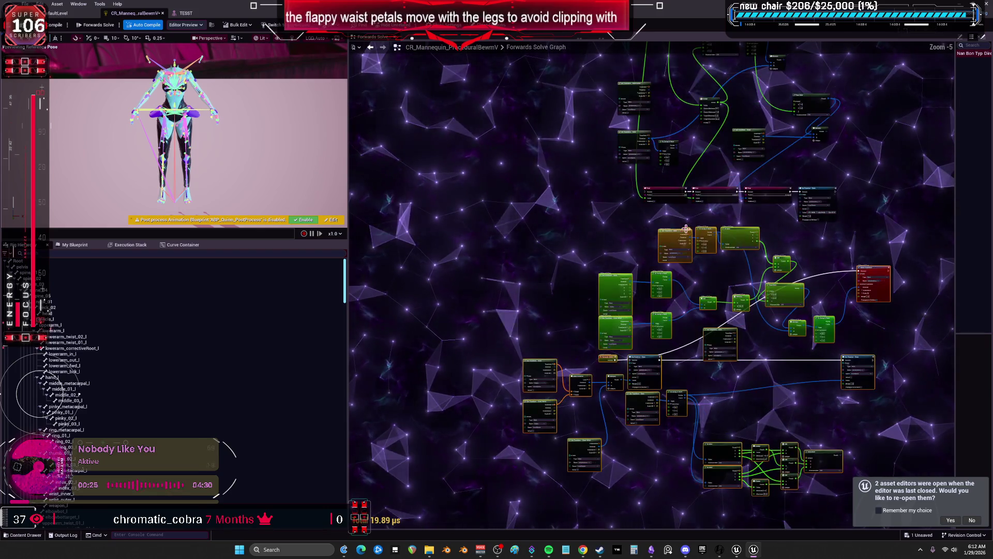
pyautogui.scroll(2, 668, 247)
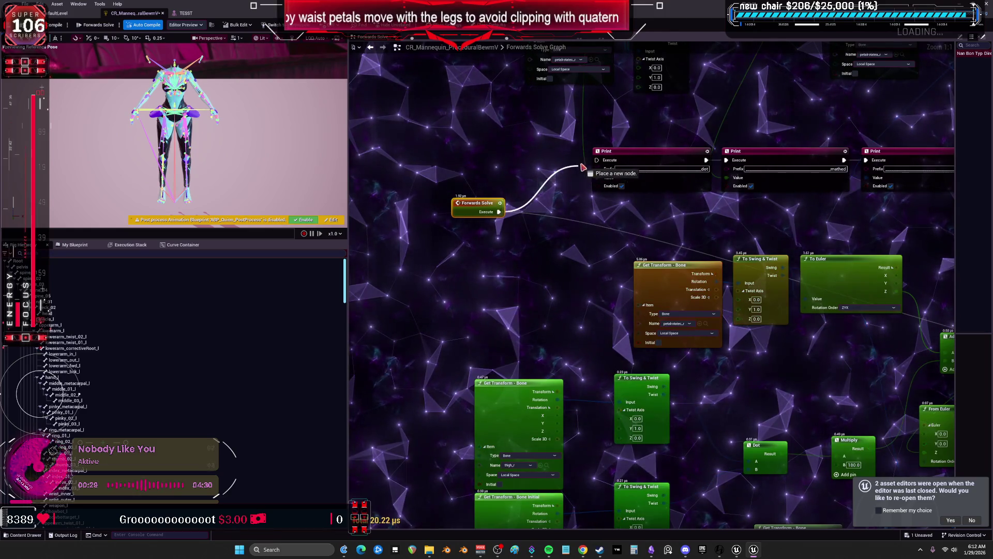
pyautogui.moveTo(582, 168); pyautogui.dragTo(597, 160)
# - Chain the Set Rotation execution output into Offset Transform's Execute pin
pyautogui.moveTo(856, 139); pyautogui.dragTo(646, 150)
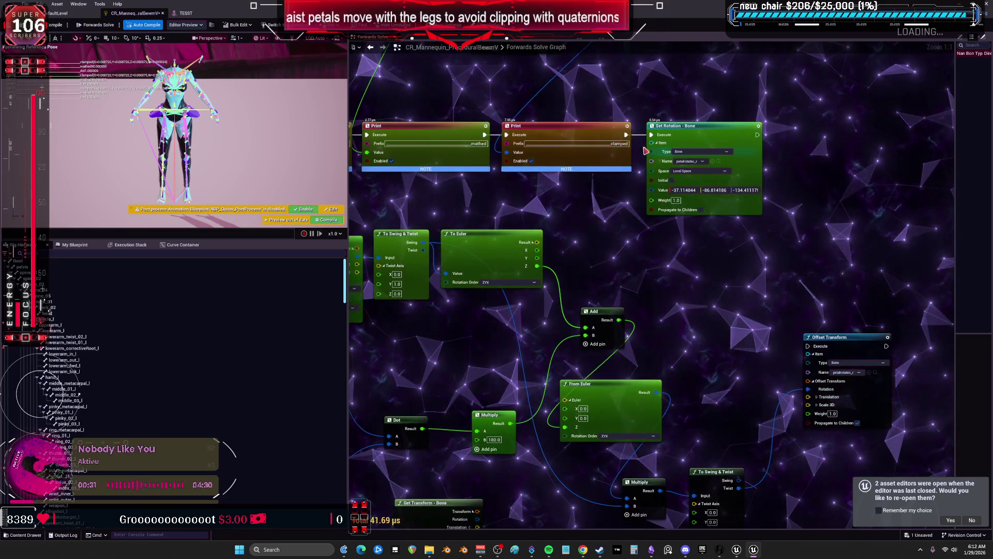
pyautogui.moveTo(810, 349); pyautogui.dragTo(809, 347)
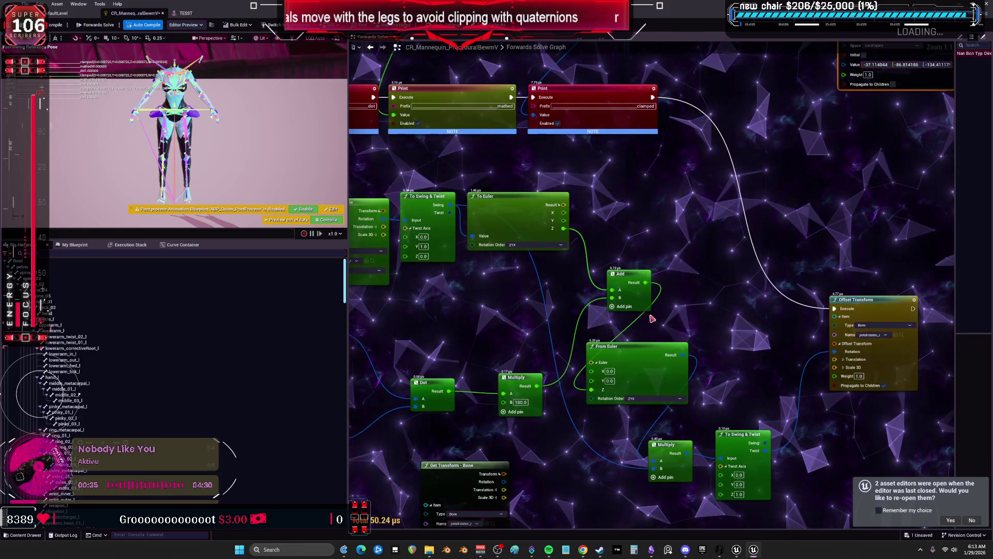
pyautogui.moveTo(776, 516)
pyautogui.mouseDown()
pyautogui.moveTo(696, 387)
pyautogui.moveTo(731, 394)
pyautogui.mouseUp()
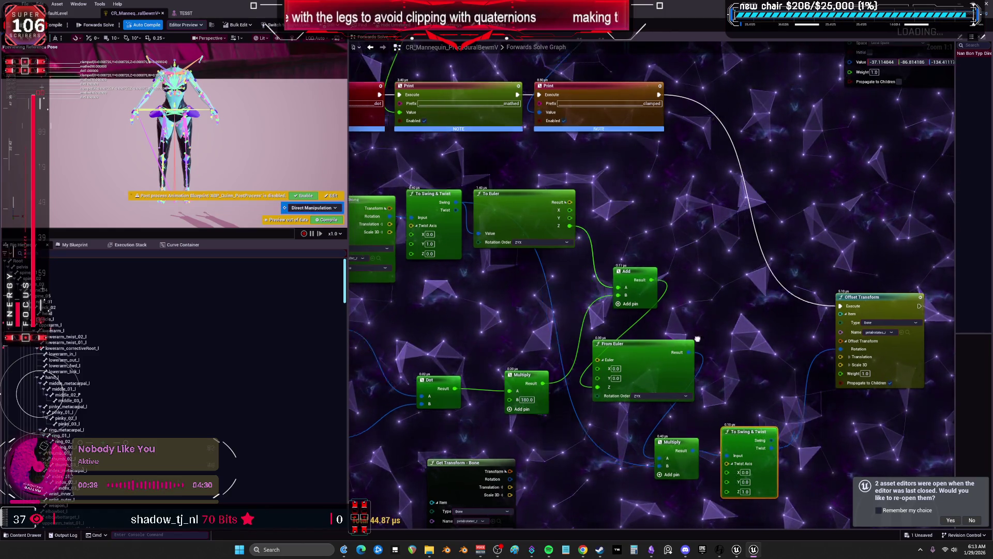
pyautogui.moveTo(585, 292); pyautogui.dragTo(671, 328)
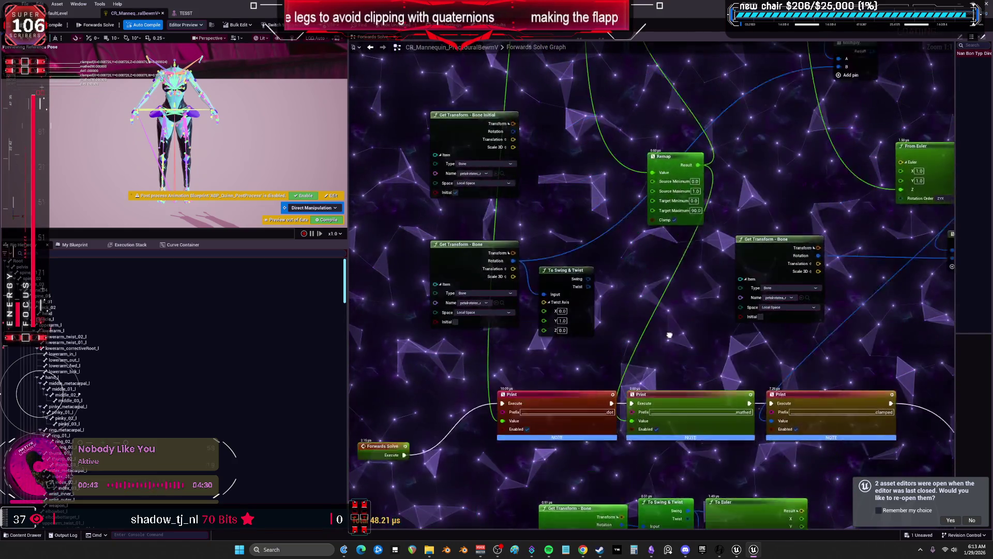
pyautogui.moveTo(584, 336); pyautogui.dragTo(565, 306)
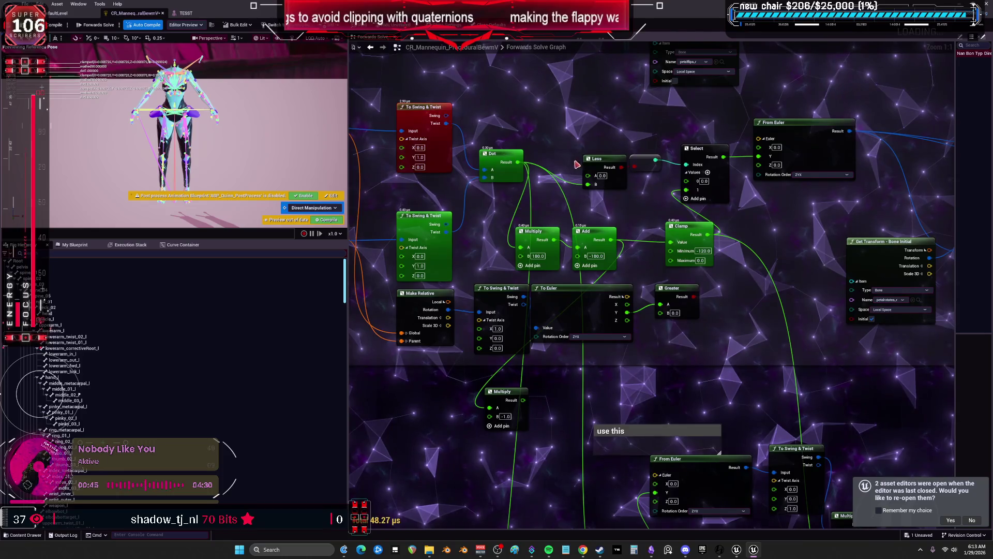
pyautogui.scroll(-3, 577, 164)
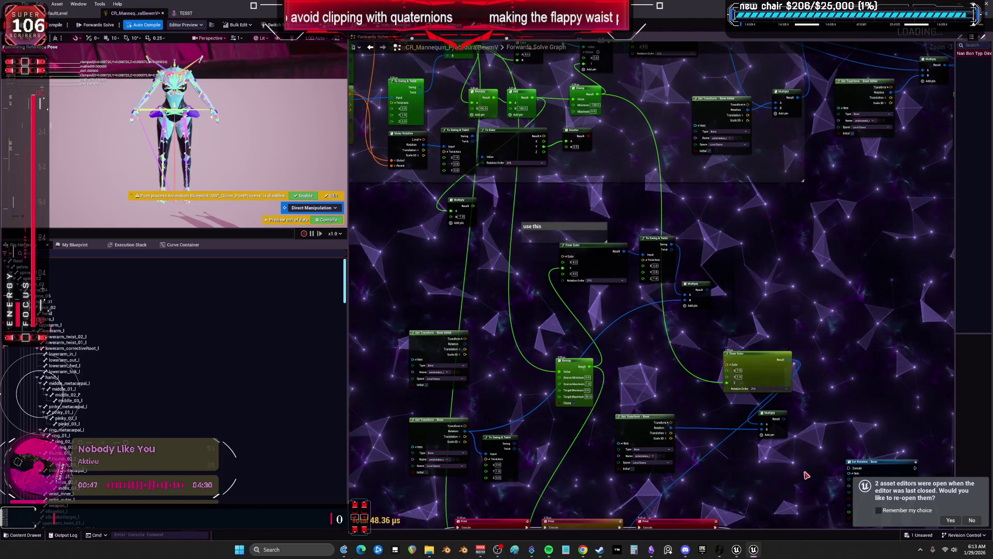
# - Delete the Set Rotation - Bone node from the petal graph
pyautogui.moveTo(805, 475); pyautogui.dragTo(544, 325)
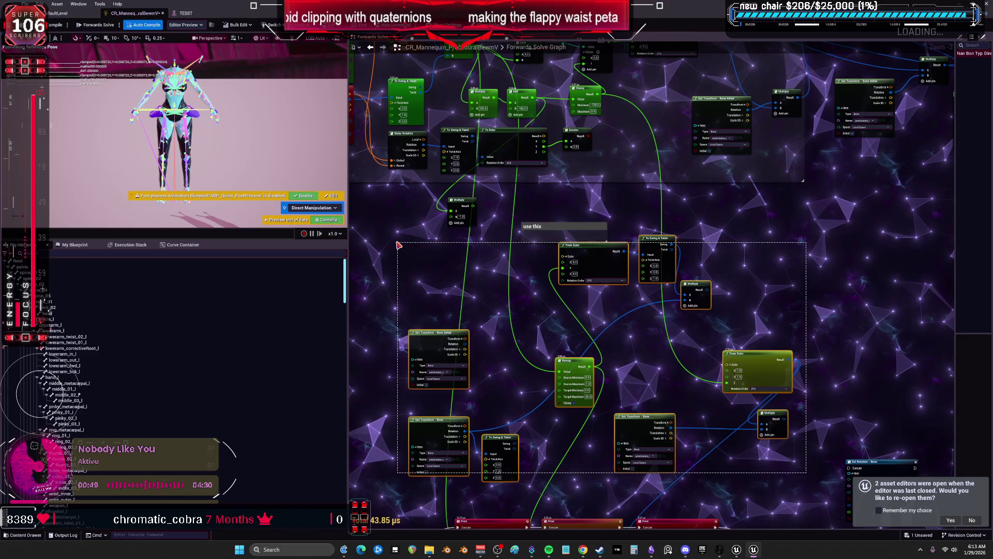
pyautogui.moveTo(399, 221); pyautogui.dragTo(414, 214)
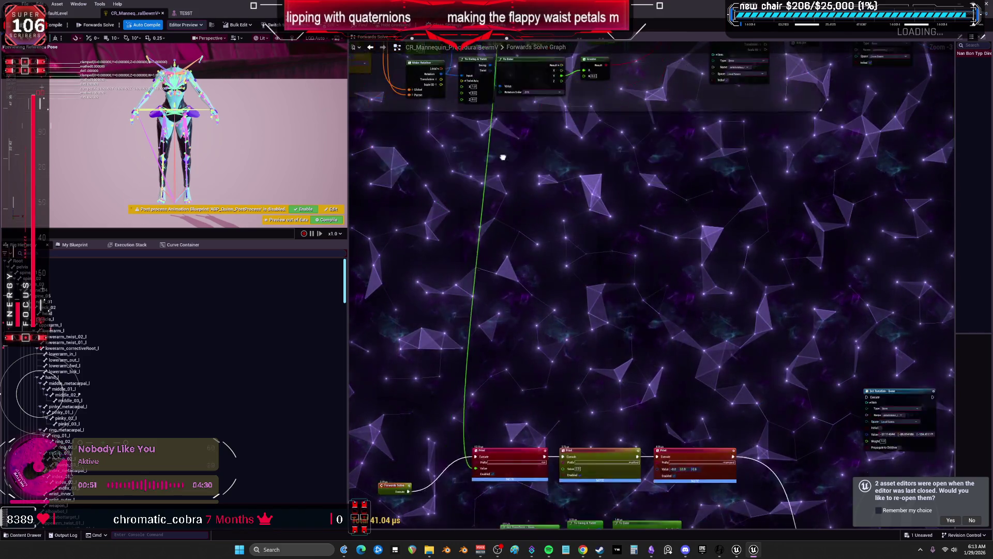
pyautogui.scroll(3, 437, 166)
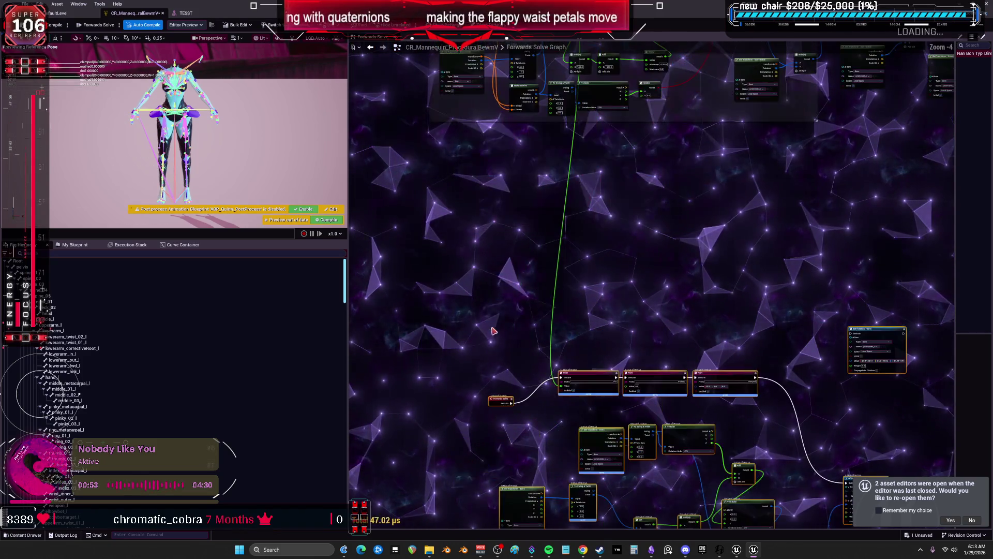
pyautogui.moveTo(509, 281); pyautogui.dragTo(494, 165)
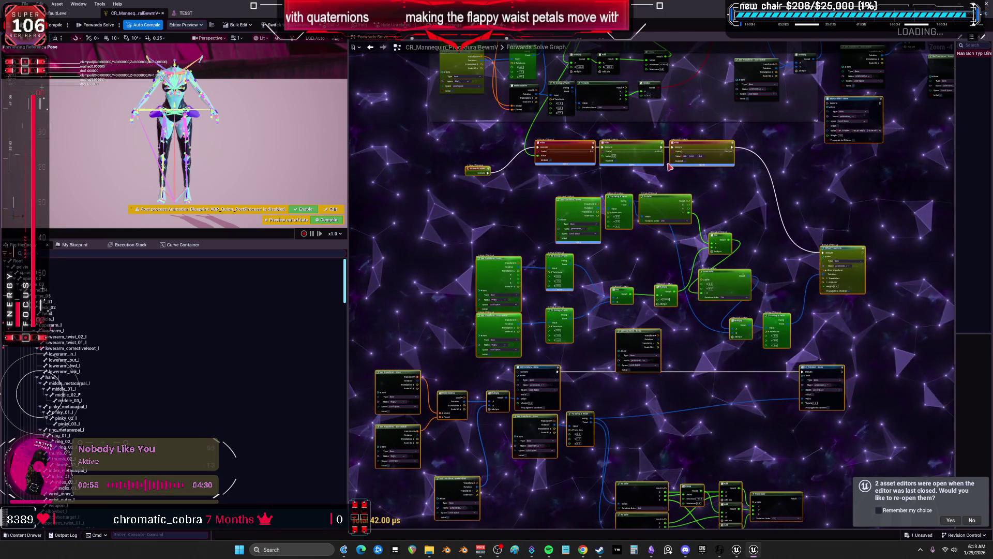
pyautogui.scroll(2, 674, 242)
pyautogui.press('Delete')
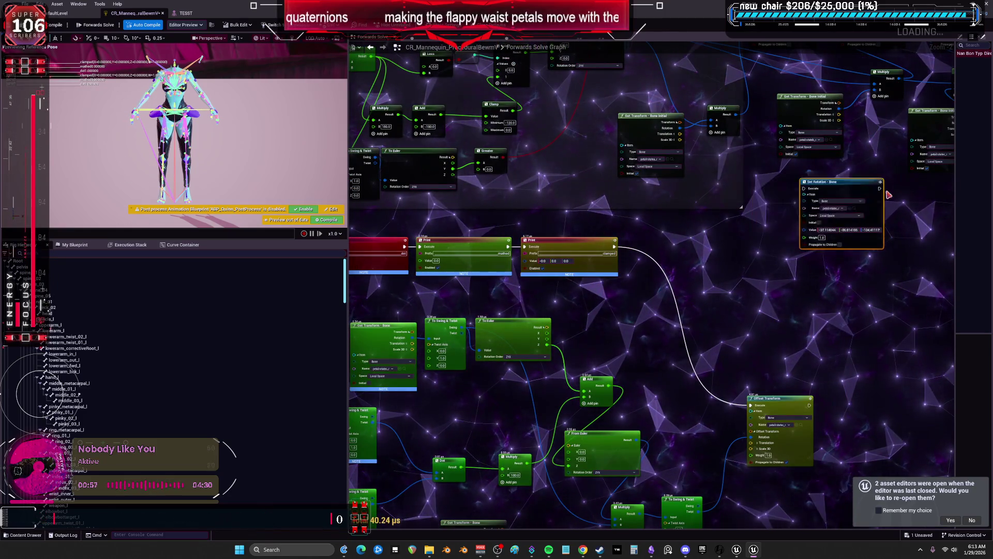
# - Move Offset Transform beside the Print nodes and nudge the Less, Add and Clamp nodes
pyautogui.moveTo(776, 403); pyautogui.dragTo(687, 250)
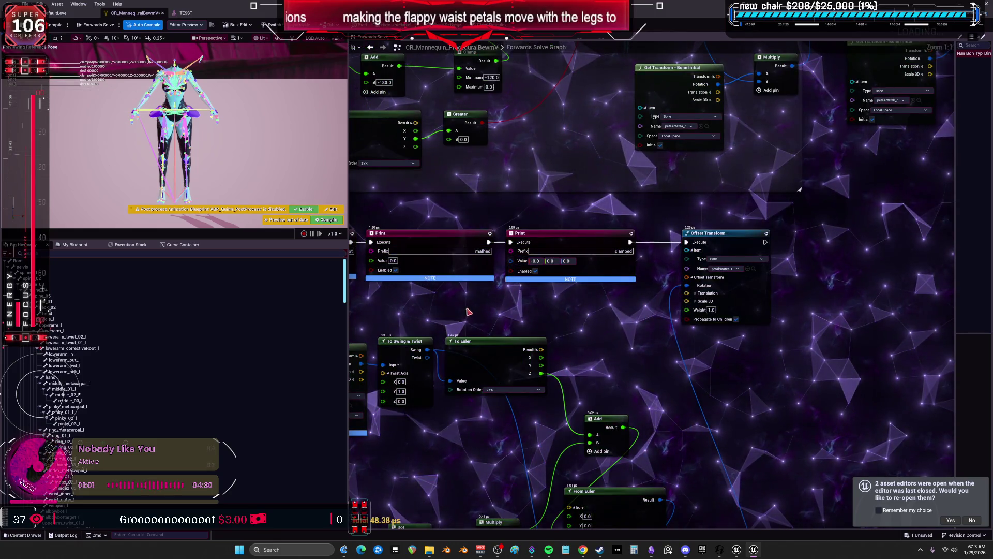
pyautogui.scroll(-2, 676, 252)
pyautogui.scroll(2, 571, 187)
pyautogui.scroll(2, 571, 188)
pyautogui.moveTo(567, 249); pyautogui.dragTo(543, 249)
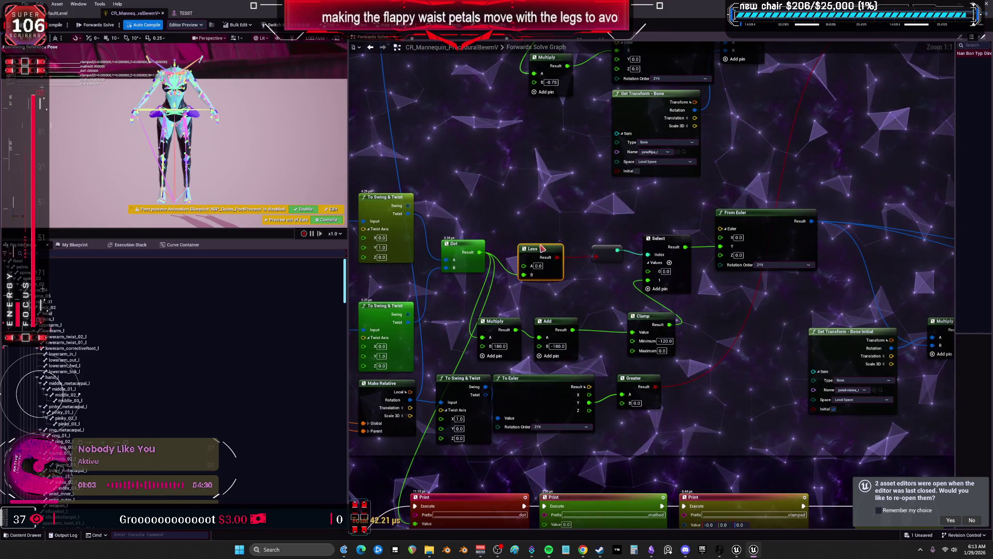
pyautogui.moveTo(552, 321); pyautogui.dragTo(567, 322)
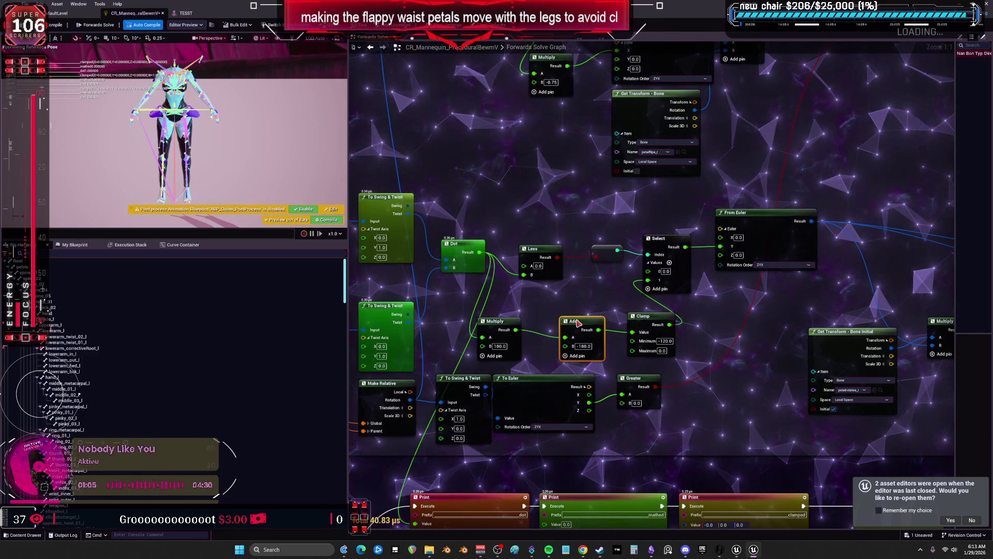
pyautogui.moveTo(660, 322); pyautogui.dragTo(670, 322)
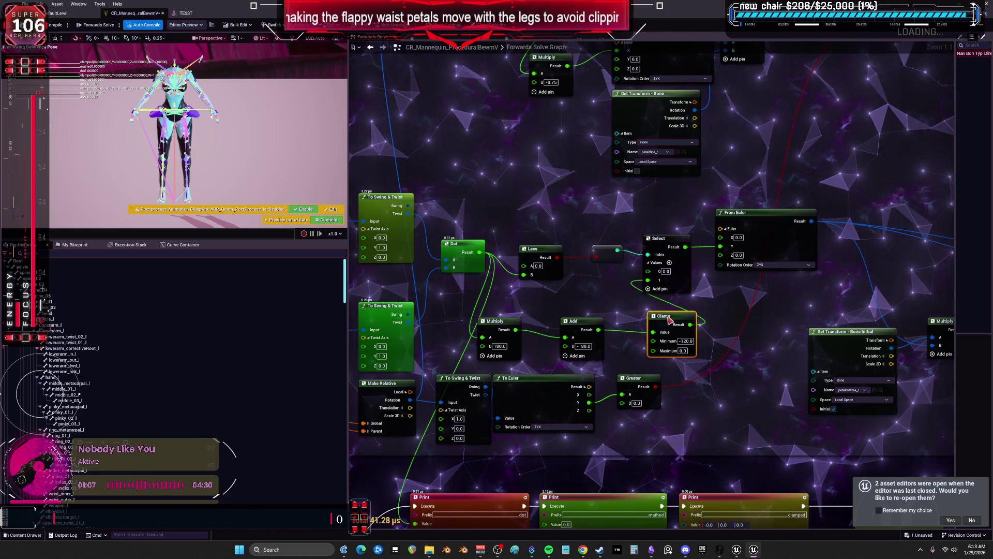
# - Shift To Swing & Twist and To Euler left and align Forwards Solve with the Print row
pyautogui.moveTo(519, 294)
pyautogui.mouseDown()
pyautogui.moveTo(565, 323)
pyautogui.moveTo(598, 365)
pyautogui.moveTo(600, 400)
pyautogui.mouseUp()
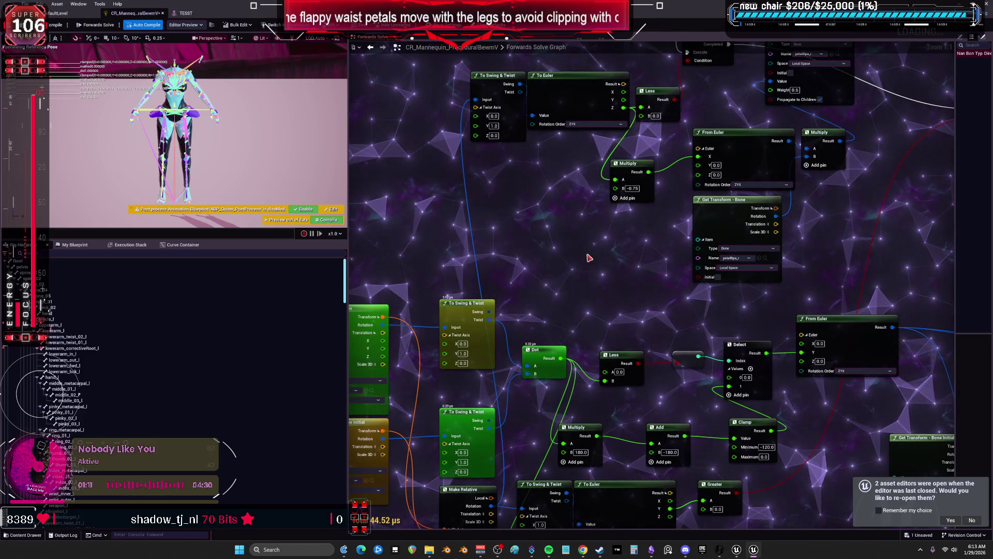
pyautogui.moveTo(558, 181)
pyautogui.mouseDown()
pyautogui.moveTo(530, 252)
pyautogui.moveTo(453, 176)
pyautogui.mouseUp()
pyautogui.scroll(-1, 530, 252)
pyautogui.moveTo(521, 183)
pyautogui.mouseDown()
pyautogui.moveTo(498, 207)
pyautogui.moveTo(404, 205)
pyautogui.mouseUp()
pyautogui.moveTo(410, 291)
pyautogui.mouseDown()
pyautogui.moveTo(561, 215)
pyautogui.moveTo(502, 217)
pyautogui.mouseUp()
pyautogui.moveTo(499, 132)
pyautogui.mouseDown()
pyautogui.moveTo(613, 241)
pyautogui.moveTo(567, 204)
pyautogui.mouseUp()
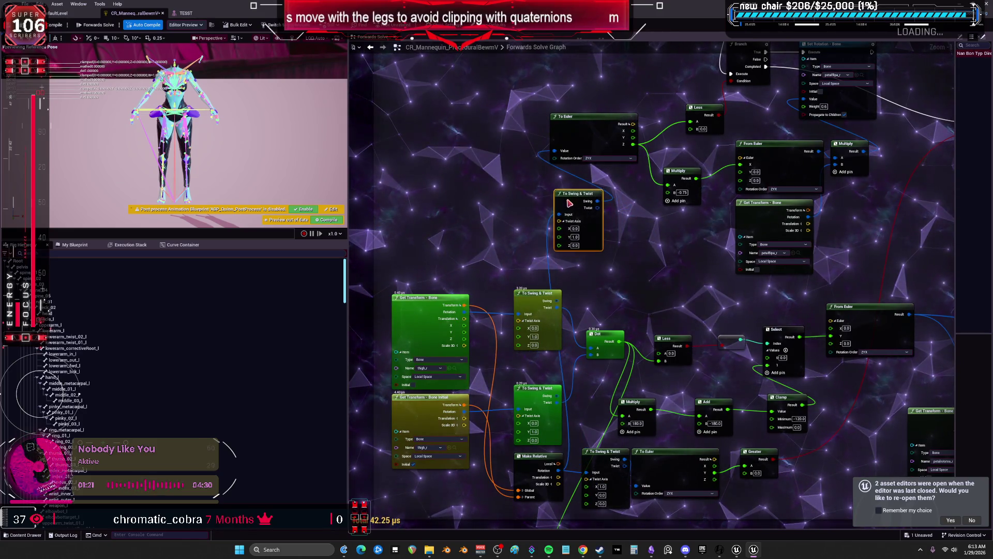
pyautogui.moveTo(614, 263); pyautogui.dragTo(551, 15)
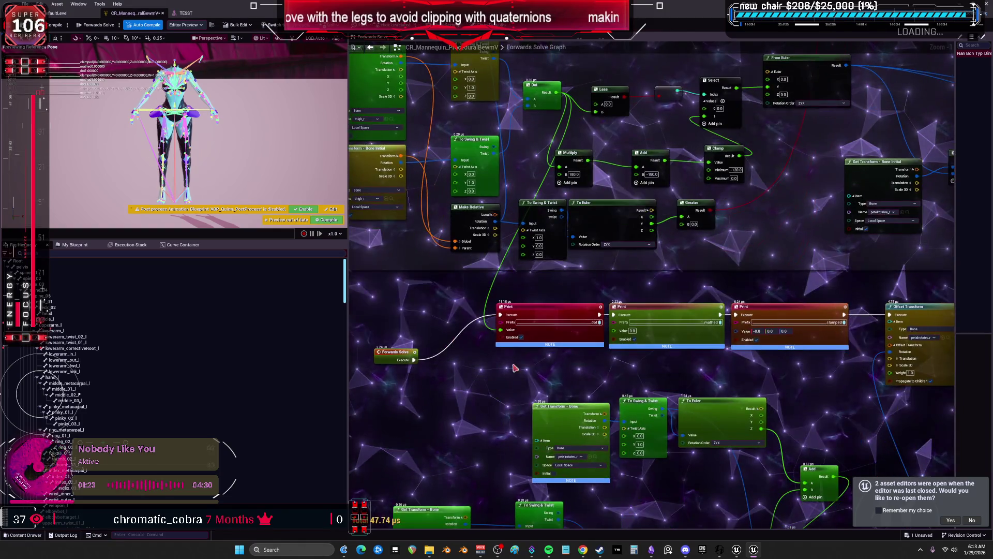
pyautogui.moveTo(395, 333); pyautogui.dragTo(401, 310)
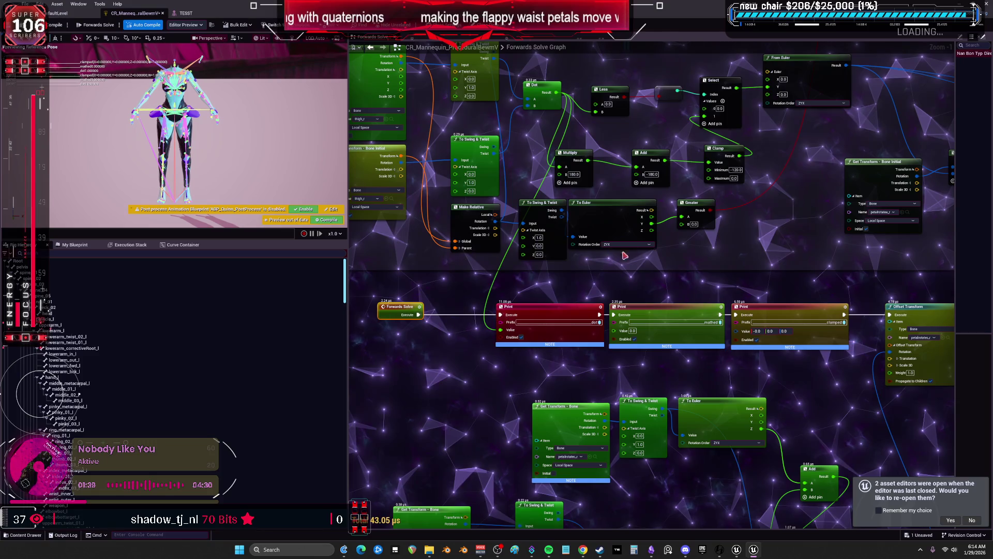
# - Reposition the To Euler, Get Transform, Multiply and Get Transform - Bone Initial nodes
pyautogui.moveTo(572, 235); pyautogui.dragTo(585, 238)
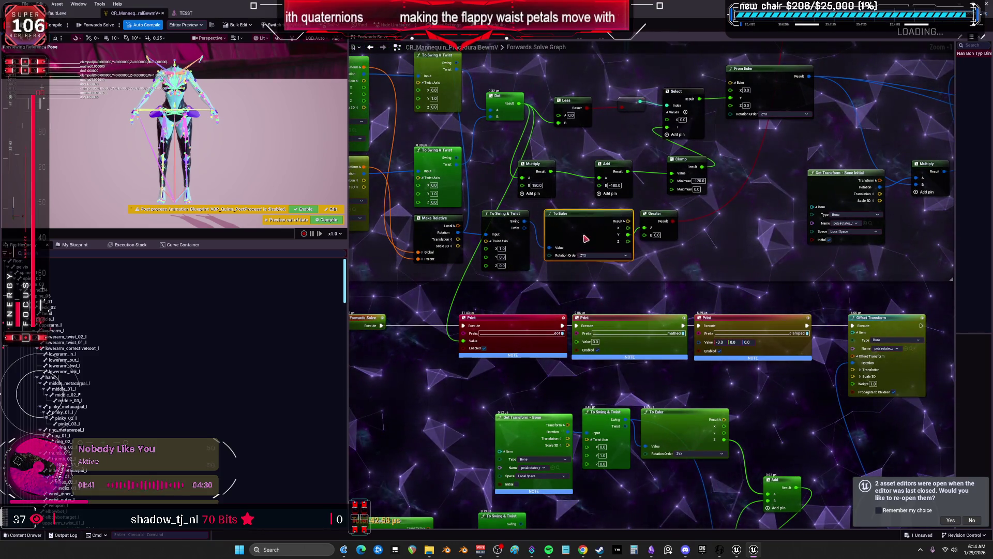
pyautogui.moveTo(743, 207); pyautogui.dragTo(676, 237)
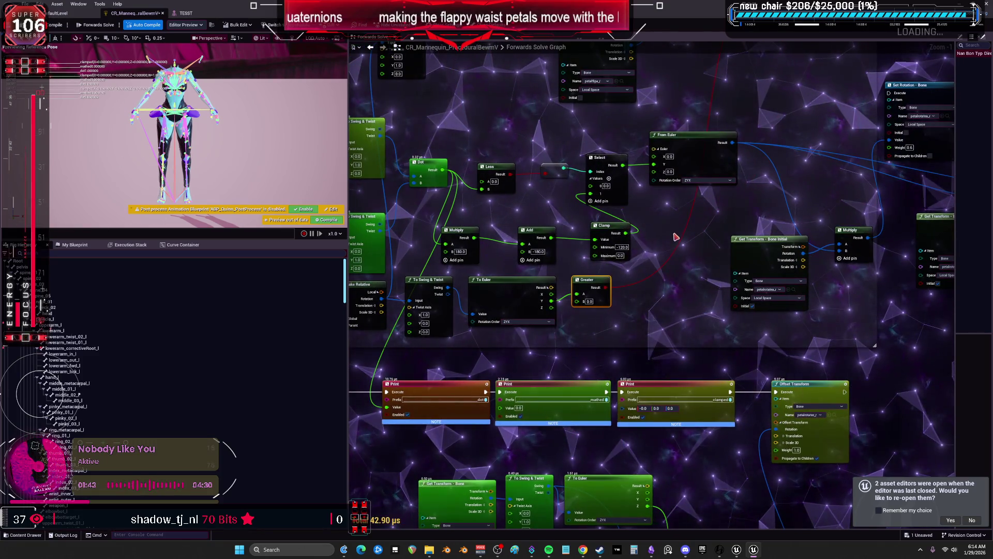
pyautogui.moveTo(752, 260)
pyautogui.mouseDown()
pyautogui.moveTo(679, 255)
pyautogui.moveTo(549, 278)
pyautogui.mouseUp()
pyautogui.moveTo(715, 241); pyautogui.dragTo(642, 197)
pyautogui.moveTo(559, 242); pyautogui.dragTo(559, 206)
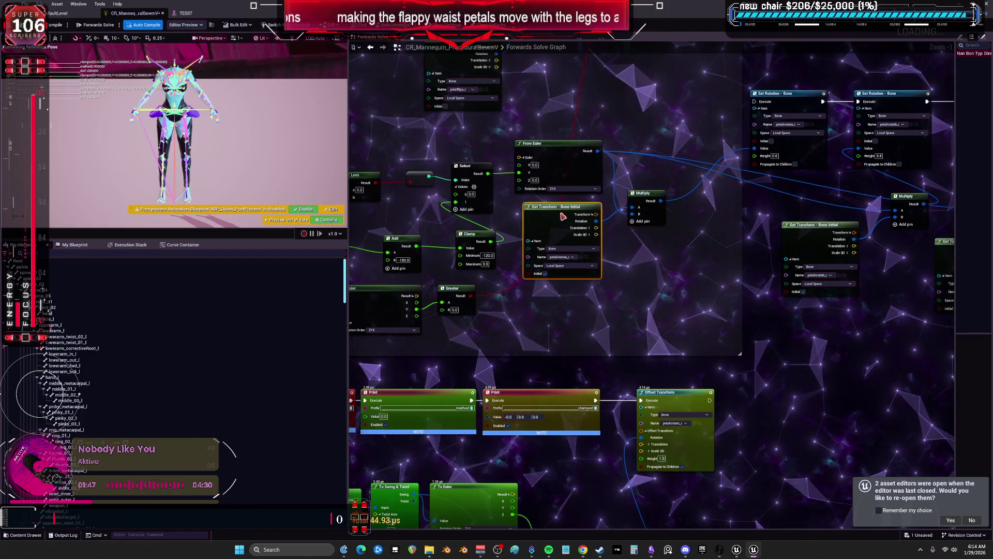
pyautogui.moveTo(638, 198); pyautogui.dragTo(643, 189)
pyautogui.moveTo(746, 128); pyautogui.dragTo(702, 153)
pyautogui.moveTo(585, 240)
pyautogui.mouseDown()
pyautogui.moveTo(620, 157)
pyautogui.moveTo(751, 111)
pyautogui.mouseUp()
pyautogui.moveTo(664, 313)
pyautogui.mouseDown()
pyautogui.moveTo(568, 311)
pyautogui.moveTo(659, 329)
pyautogui.moveTo(594, 318)
pyautogui.moveTo(680, 316)
pyautogui.moveTo(608, 299)
pyautogui.mouseUp()
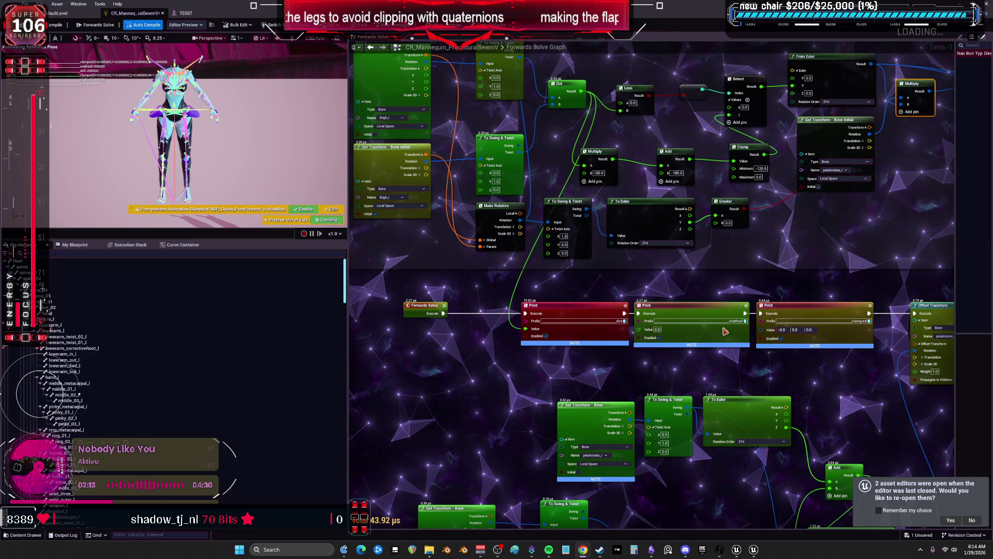
# - Nudge the clamped Print node left to tidy the Print row
pyautogui.moveTo(983, 267); pyautogui.dragTo(917, 306)
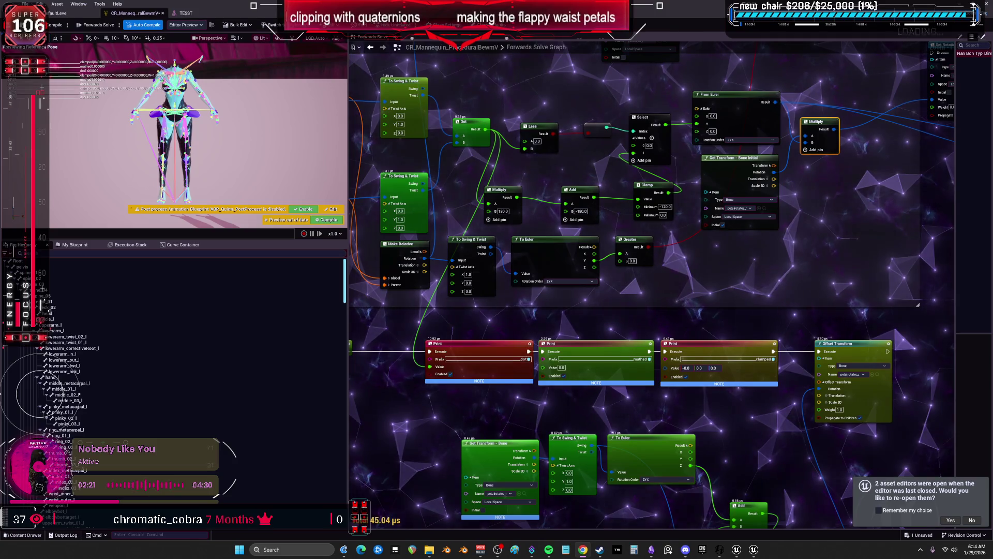
pyautogui.moveTo(511, 338); pyautogui.dragTo(607, 345)
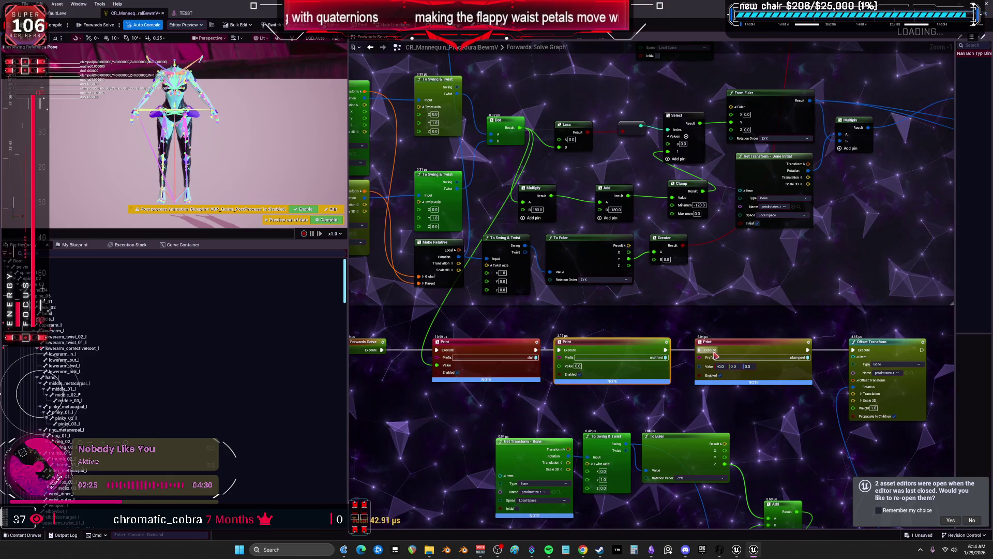
pyautogui.moveTo(735, 342); pyautogui.dragTo(726, 342)
pyautogui.scroll(-1, 876, 349)
# - Move Multiply and To Swing & Twist up beside To Euler, with Get Transform alongside
pyautogui.moveTo(875, 349); pyautogui.dragTo(638, 253)
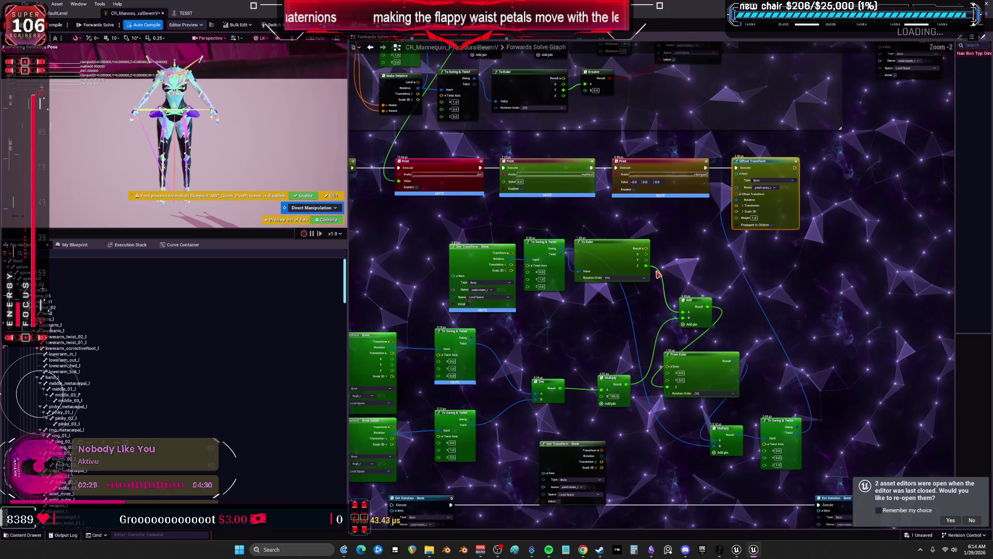
pyautogui.moveTo(727, 430)
pyautogui.mouseDown()
pyautogui.moveTo(757, 351)
pyautogui.moveTo(693, 261)
pyautogui.mouseUp()
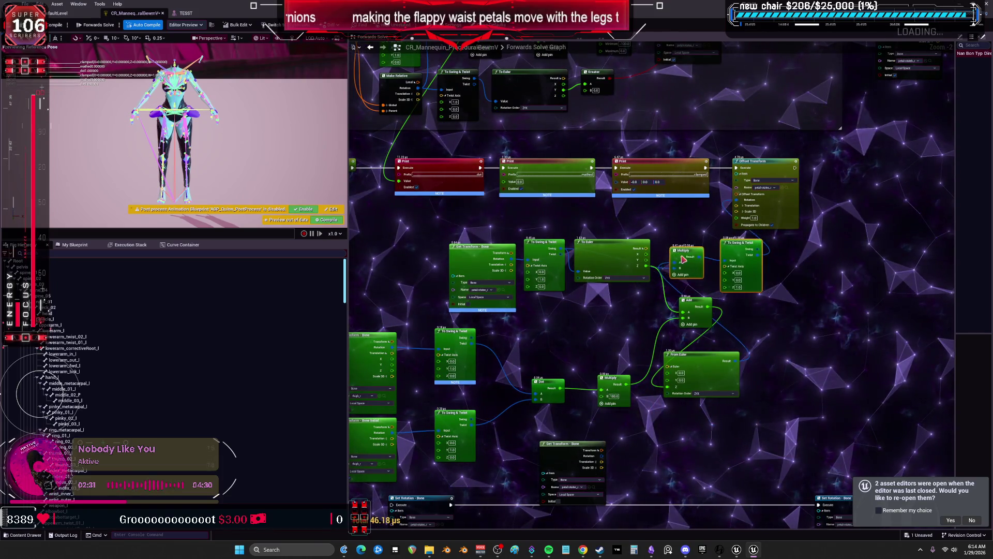
pyautogui.click(681, 239)
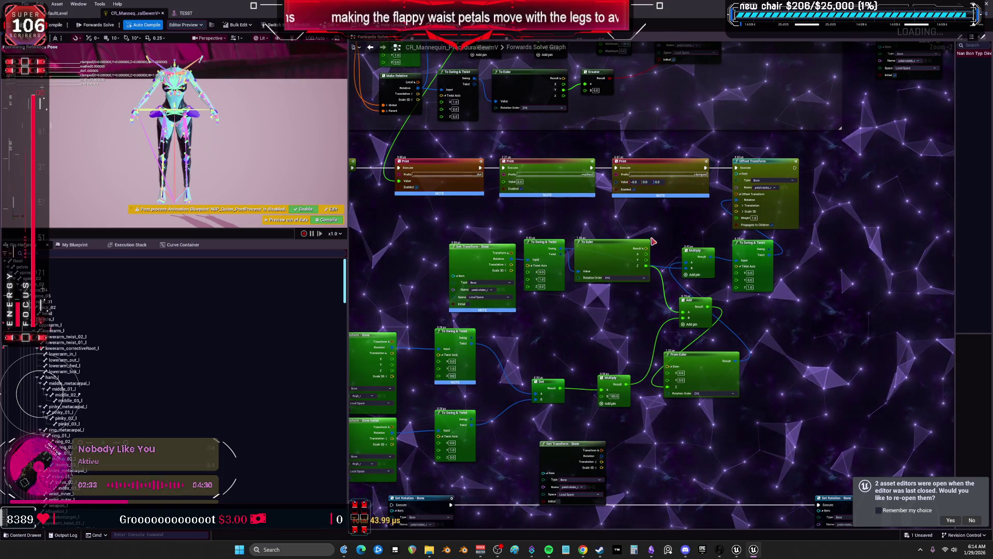
pyautogui.scroll(1, 554, 291)
pyautogui.moveTo(435, 254); pyautogui.dragTo(367, 254)
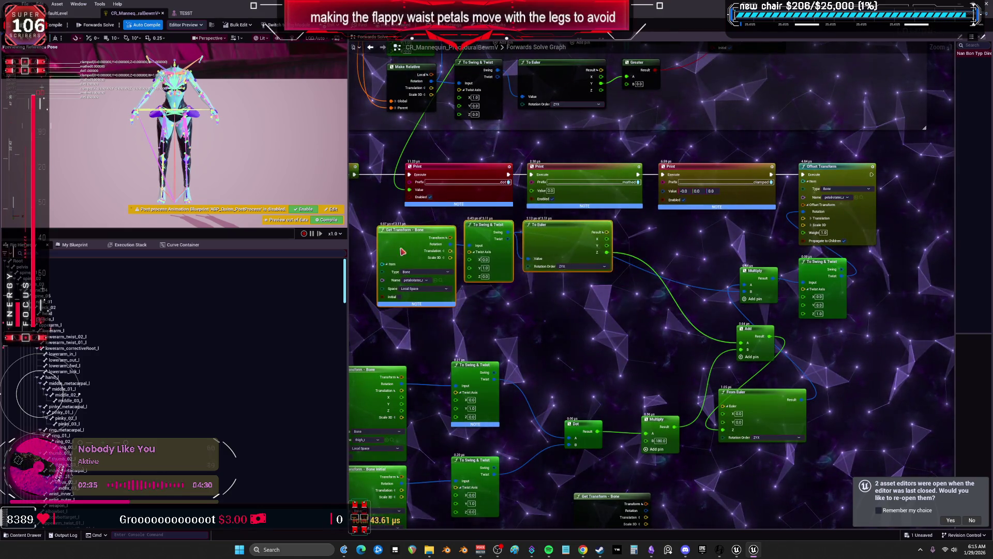
pyautogui.moveTo(603, 259); pyautogui.dragTo(629, 245)
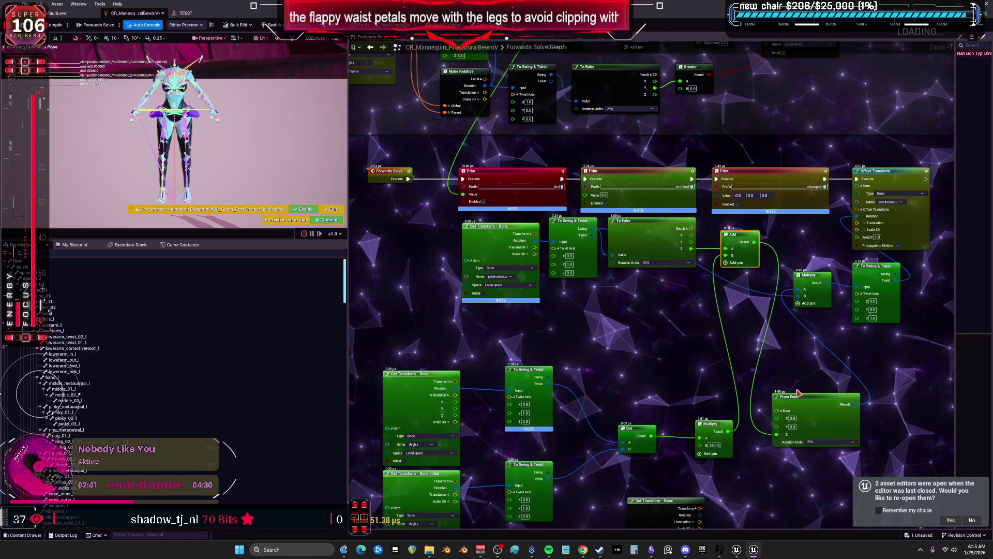
# - Pull From Euler, Dot, Multiply and the bone-reading nodes up into a compact cluster
pyautogui.moveTo(801, 397); pyautogui.dragTo(795, 367)
pyautogui.moveTo(684, 309)
pyautogui.mouseDown()
pyautogui.moveTo(669, 297)
pyautogui.moveTo(775, 338)
pyautogui.mouseUp()
pyautogui.moveTo(613, 414); pyautogui.dragTo(737, 460)
pyautogui.moveTo(631, 428); pyautogui.dragTo(606, 307)
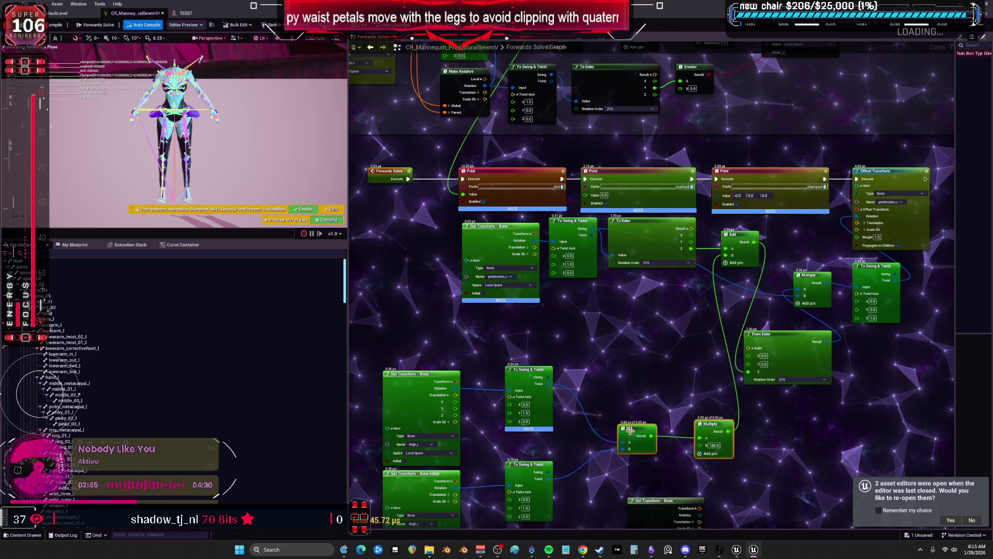
pyautogui.moveTo(364, 235); pyautogui.dragTo(562, 414)
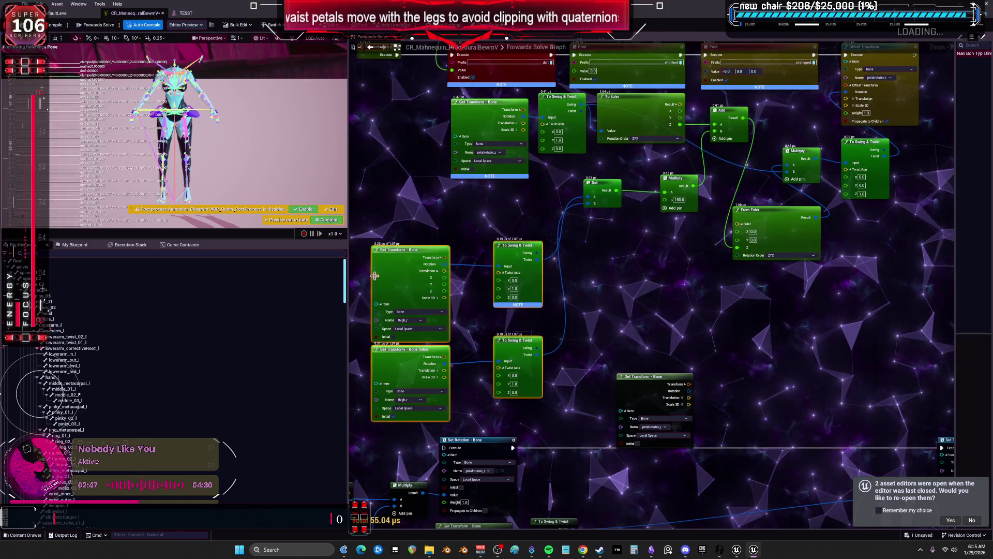
pyautogui.moveTo(378, 277); pyautogui.dragTo(364, 223)
pyautogui.scroll(-4, 676, 195)
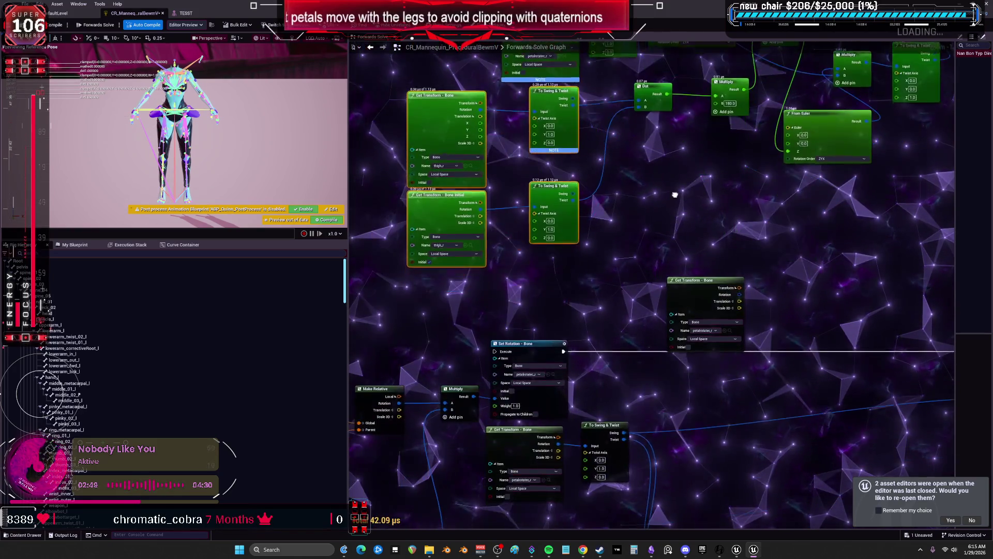
pyautogui.moveTo(660, 280); pyautogui.dragTo(619, 260)
pyautogui.scroll(3, 619, 260)
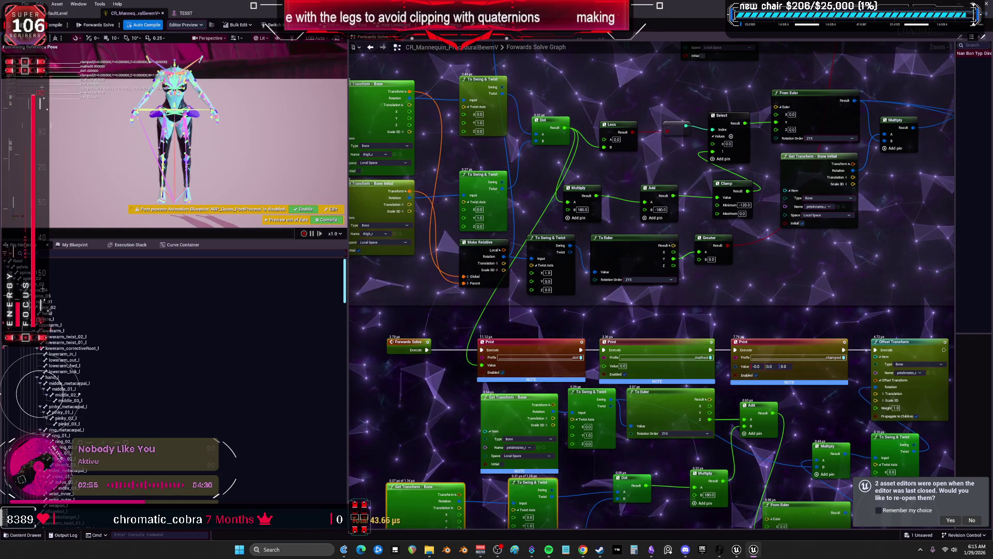
pyautogui.click(186, 13)
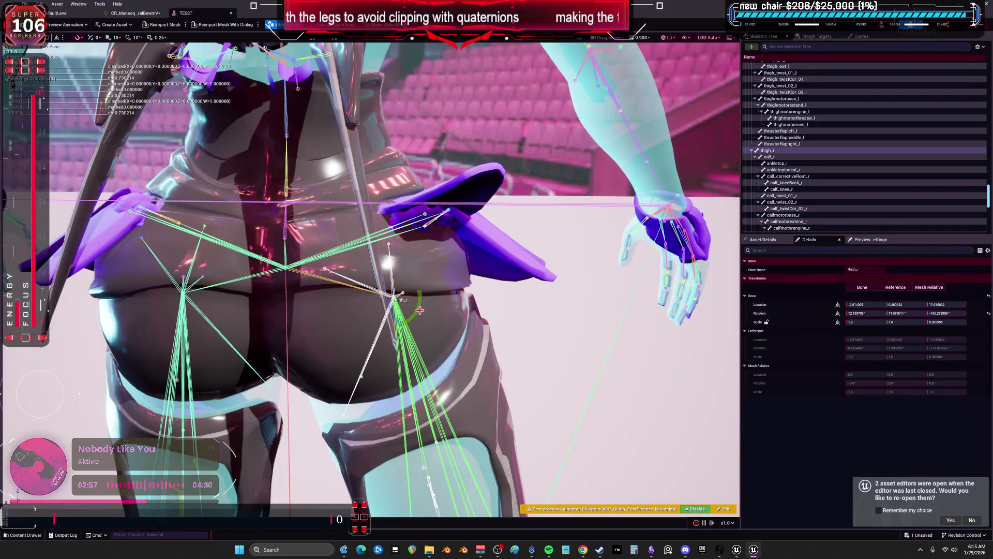
# - In the TESST skeleton preview, swing thigh_r up and outward to watch the waist petals follow
pyautogui.click(987, 314)
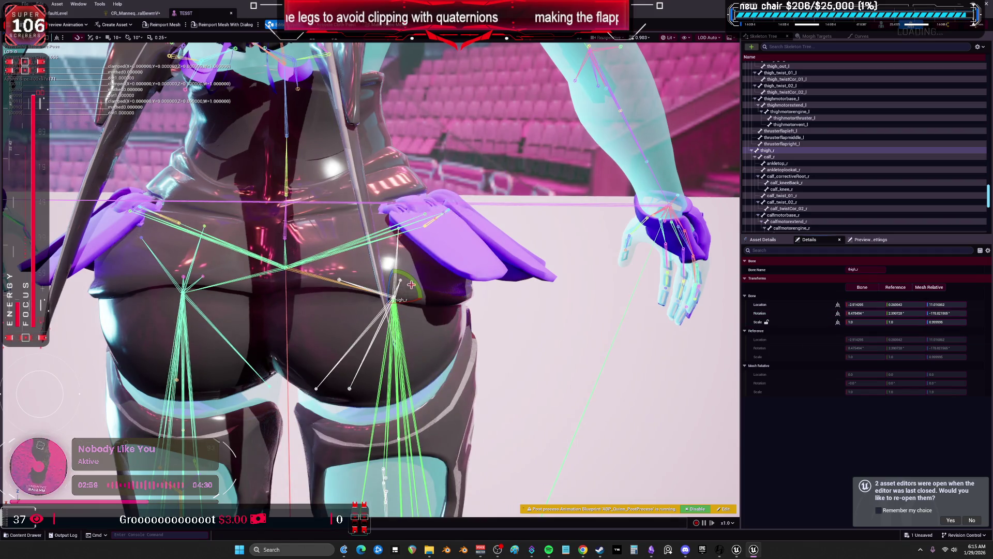
pyautogui.moveTo(418, 298)
pyautogui.mouseDown()
pyautogui.moveTo(411, 320)
pyautogui.moveTo(408, 278)
pyautogui.moveTo(392, 281)
pyautogui.moveTo(411, 296)
pyautogui.moveTo(399, 296)
pyautogui.mouseUp()
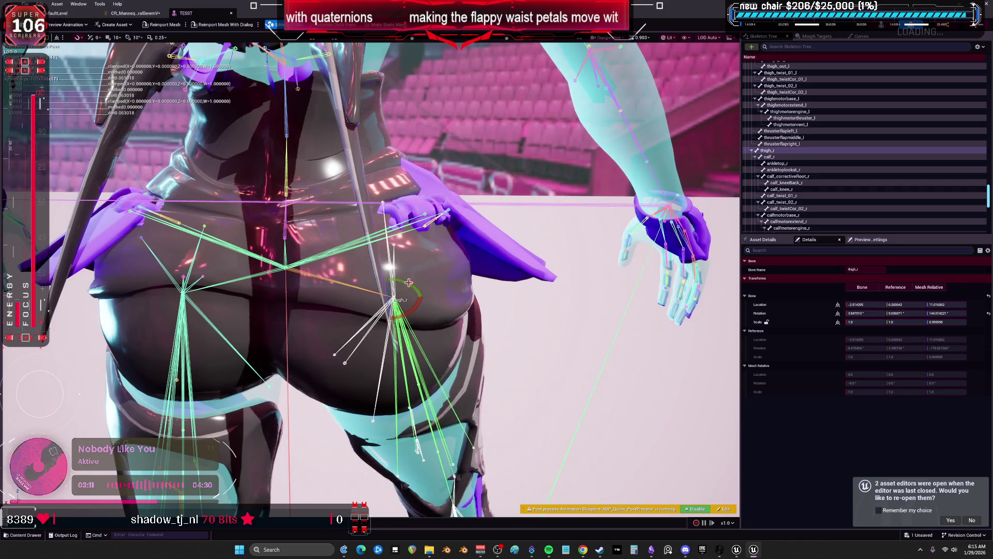
pyautogui.moveTo(400, 296); pyautogui.dragTo(414, 311)
pyautogui.hotkey('ctrl', 'Tab')
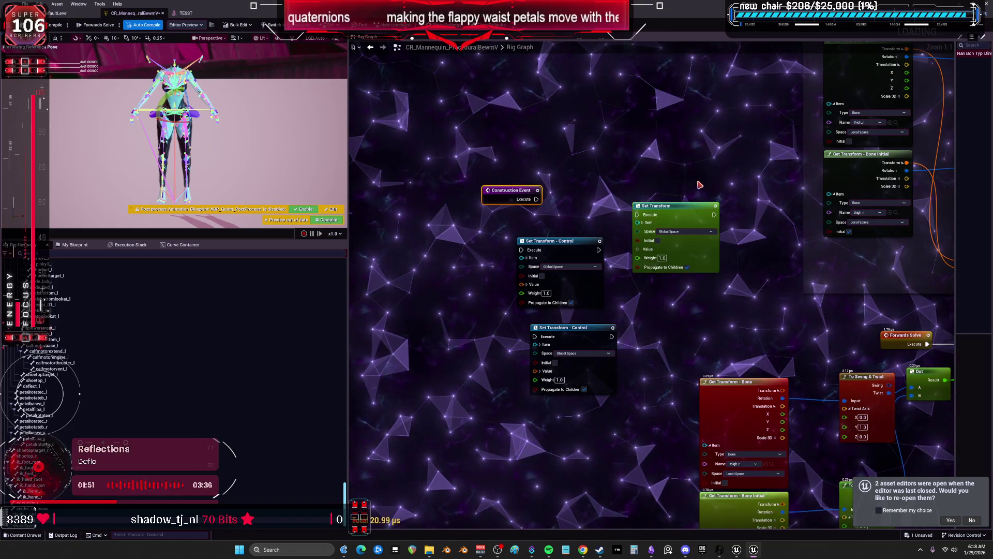
# - Delete the old Set Transform and both Set Transform - Control nodes from the construction event
pyautogui.click(685, 242)
pyautogui.press('Delete')
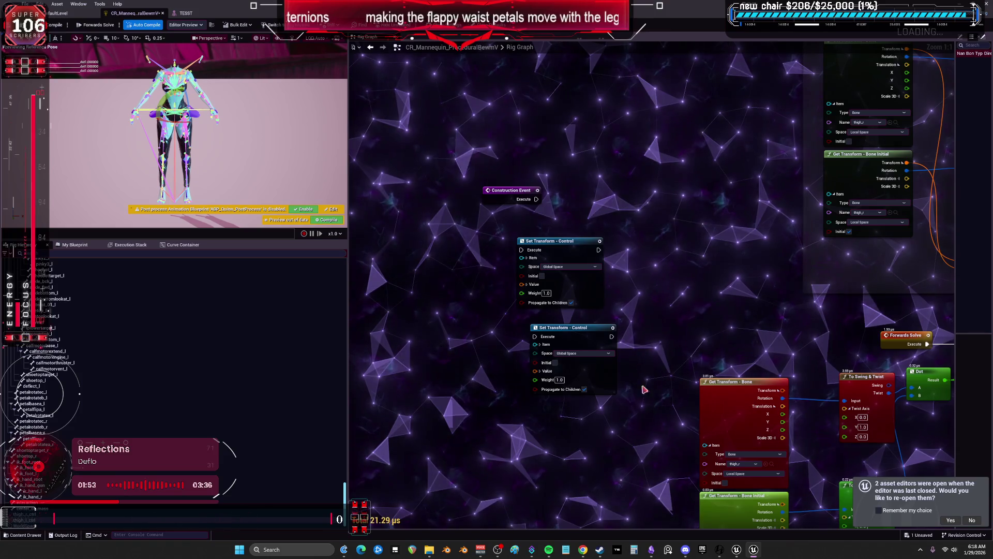
pyautogui.moveTo(623, 401); pyautogui.dragTo(509, 233)
pyautogui.press('Delete')
pyautogui.rightClick(36, 310)
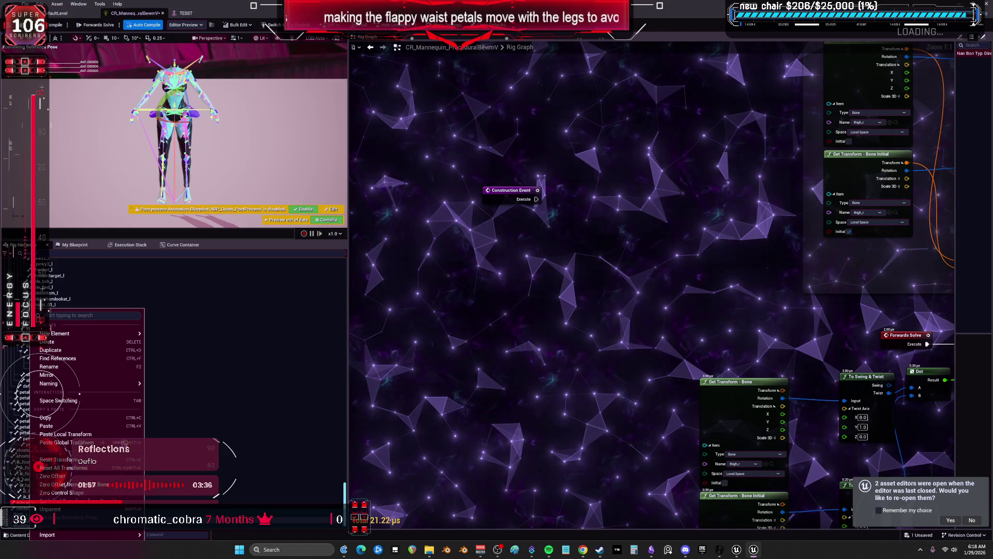
pyautogui.click(370, 419)
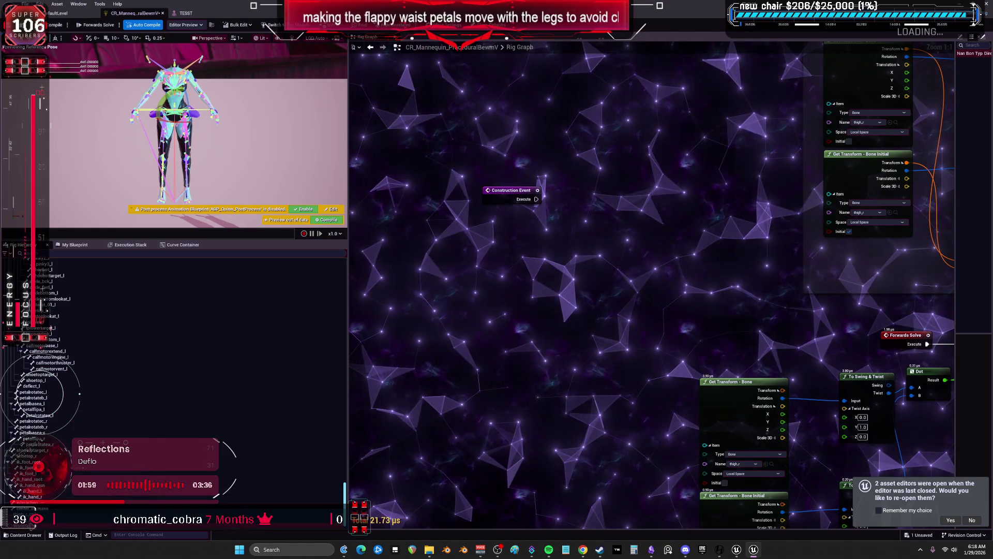
# - Add thigh_l_ctrl as a Set Transform - Control Initial node and delete the stray Set Translation node
pyautogui.moveTo(498, 280); pyautogui.dragTo(506, 260)
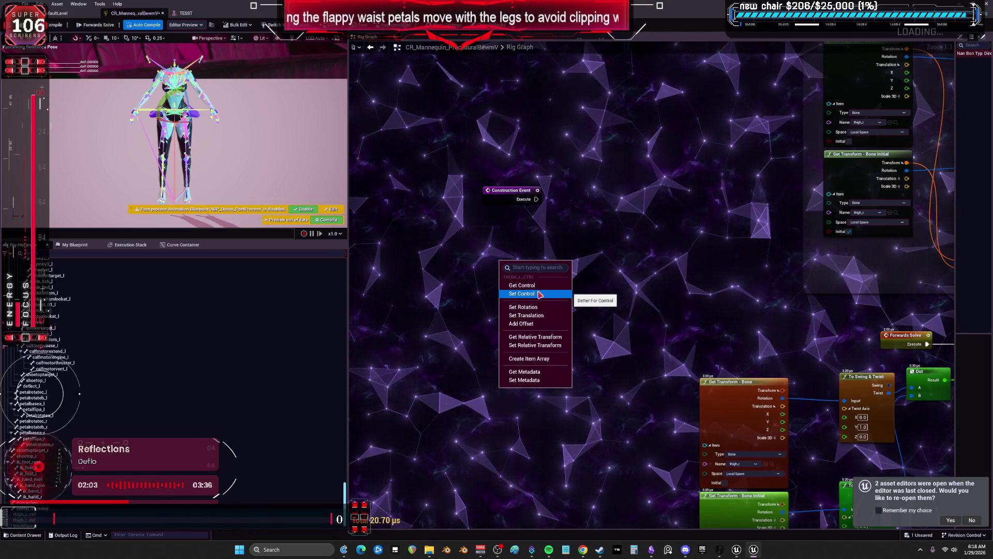
pyautogui.click(537, 315)
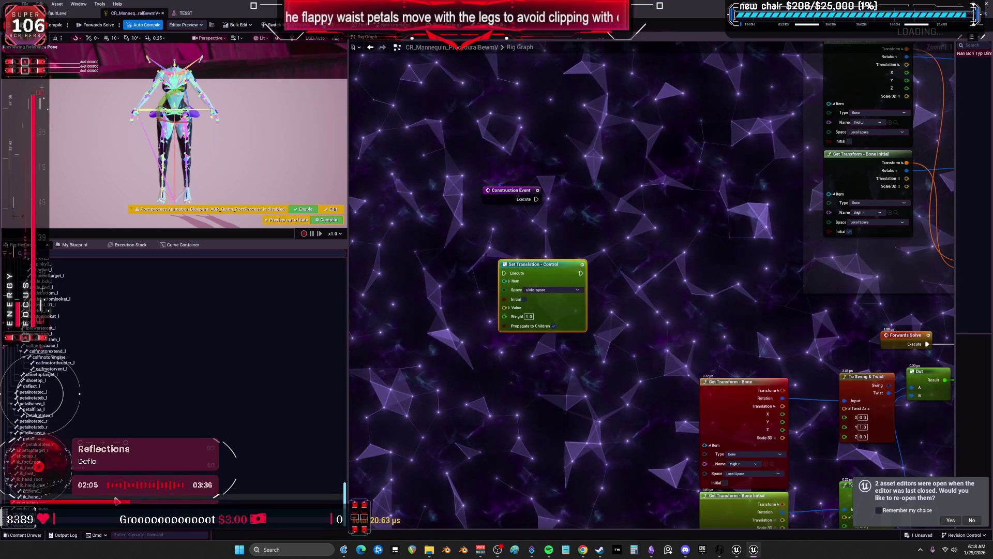
pyautogui.moveTo(533, 201); pyautogui.dragTo(599, 211)
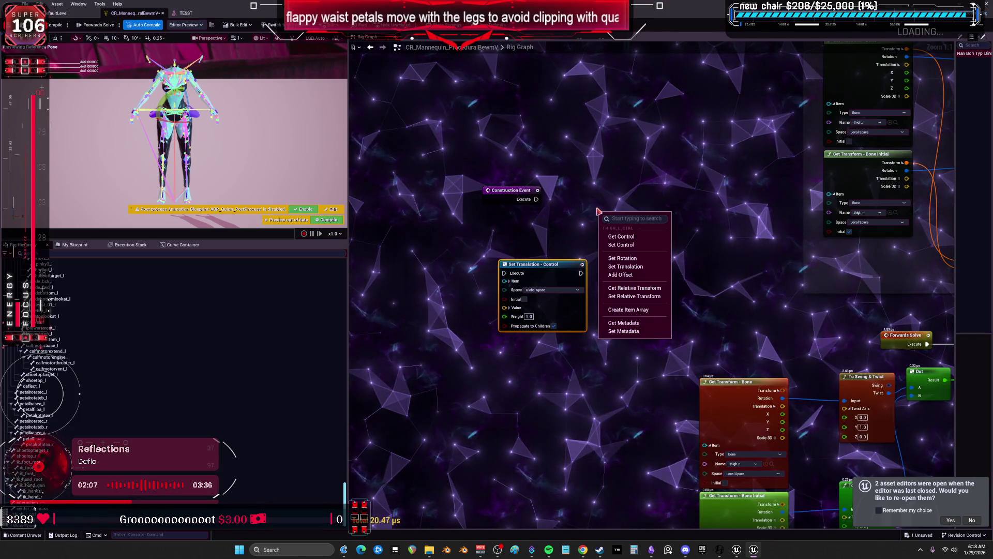
pyautogui.click(628, 248)
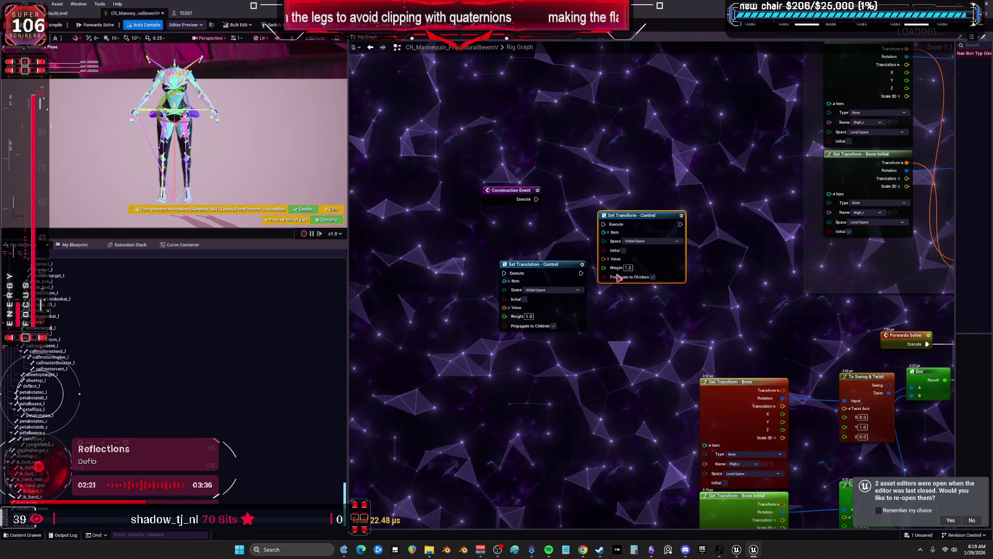
pyautogui.click(624, 250)
pyautogui.moveTo(553, 280); pyautogui.dragTo(554, 279)
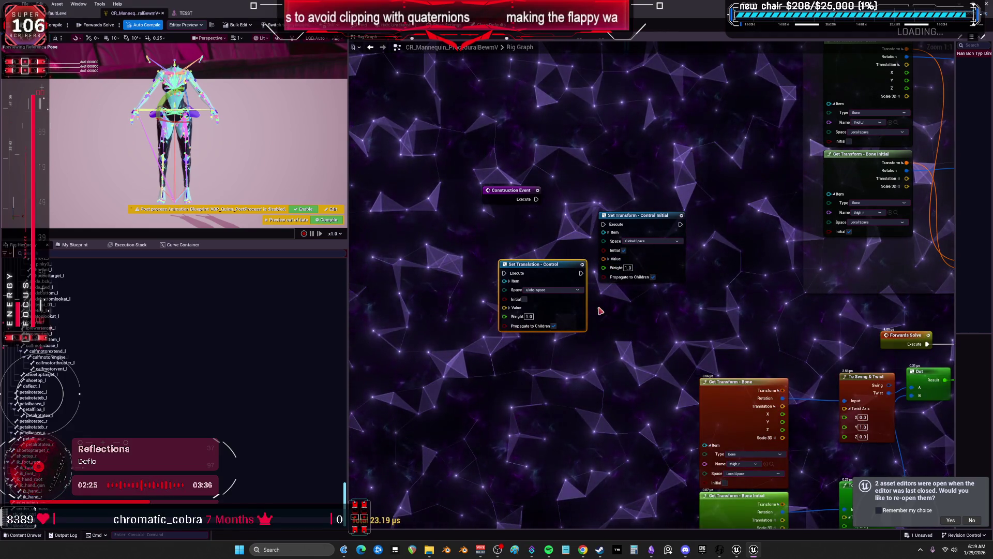
pyautogui.press('Delete')
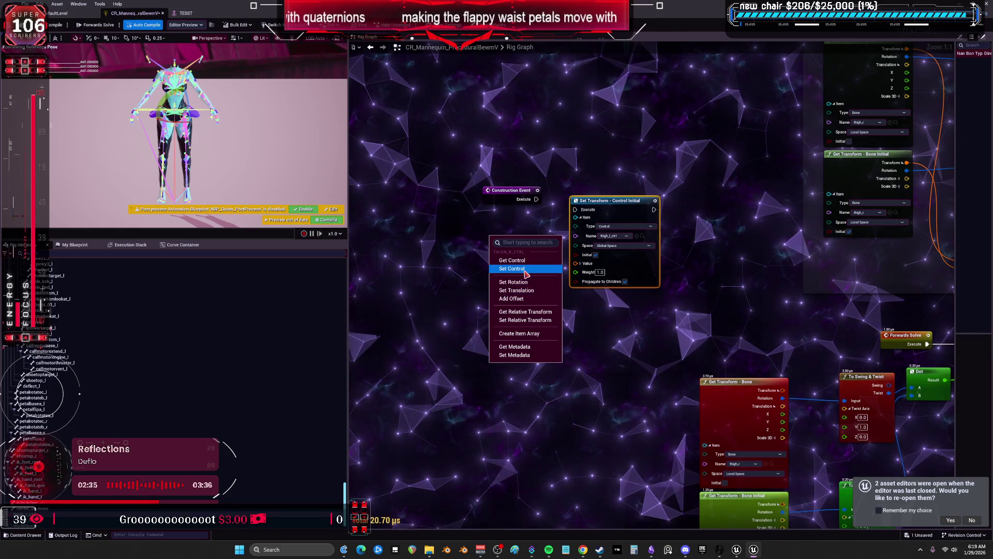
pyautogui.click(525, 269)
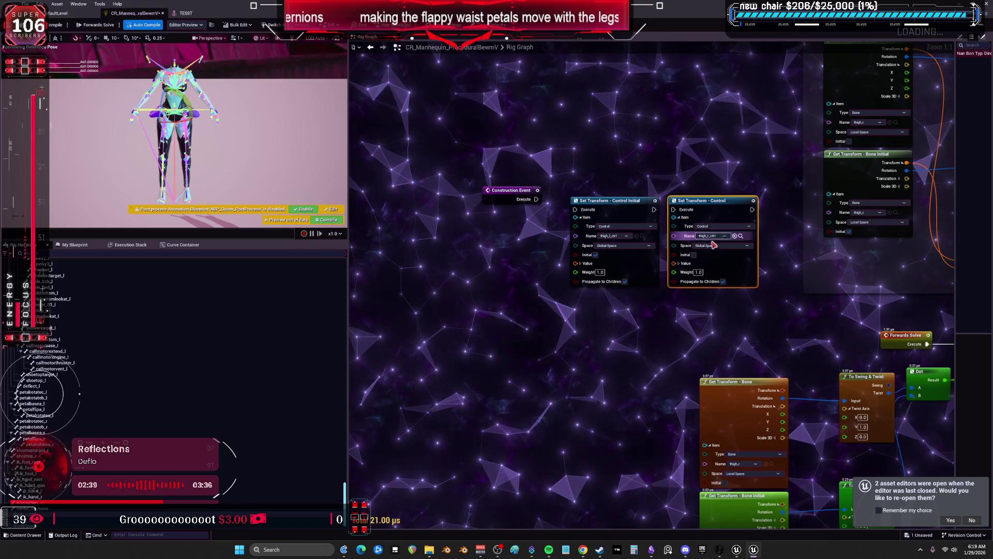
# - Shift both setter nodes left and make the second one write the initial transform
pyautogui.moveTo(701, 293); pyautogui.dragTo(624, 211)
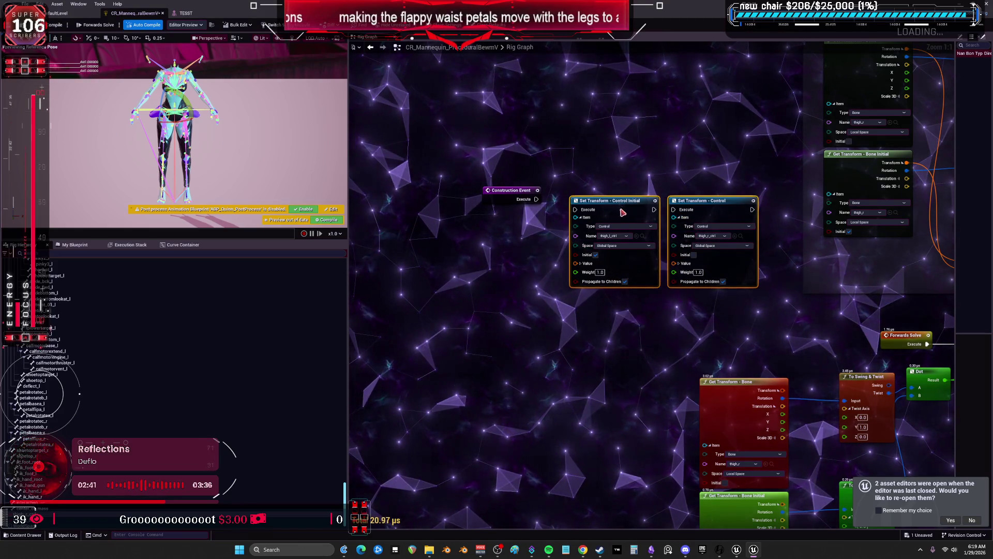
pyautogui.moveTo(550, 249)
pyautogui.mouseDown()
pyautogui.moveTo(535, 251)
pyautogui.moveTo(542, 229)
pyautogui.mouseUp()
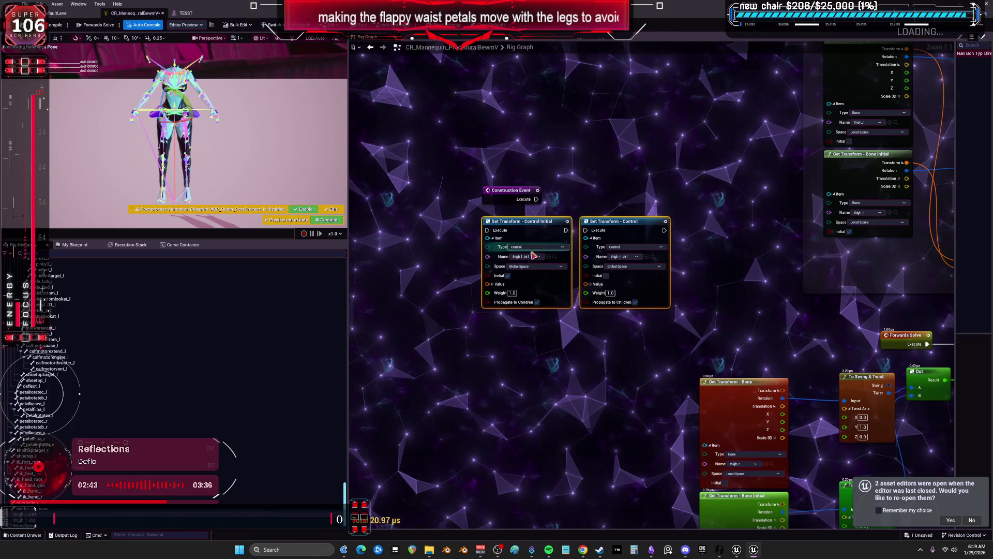
pyautogui.click(606, 275)
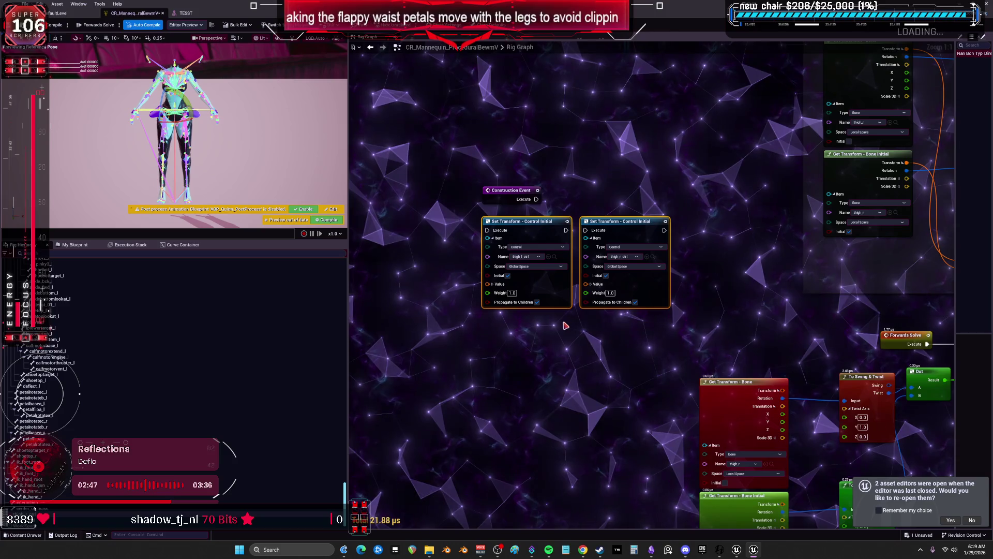
pyautogui.moveTo(777, 339); pyautogui.dragTo(753, 240)
pyautogui.moveTo(457, 230); pyautogui.dragTo(507, 309)
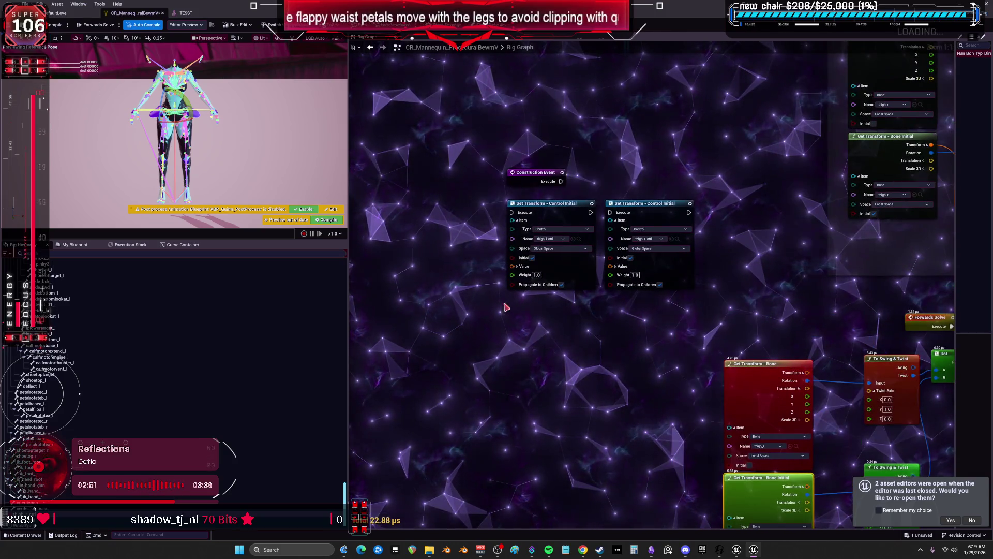
# - Paste two Get Transform - Bone Initial nodes, one reading thigh_l, and wire them into the setters' values
pyautogui.hotkey('ctrl', 'v')
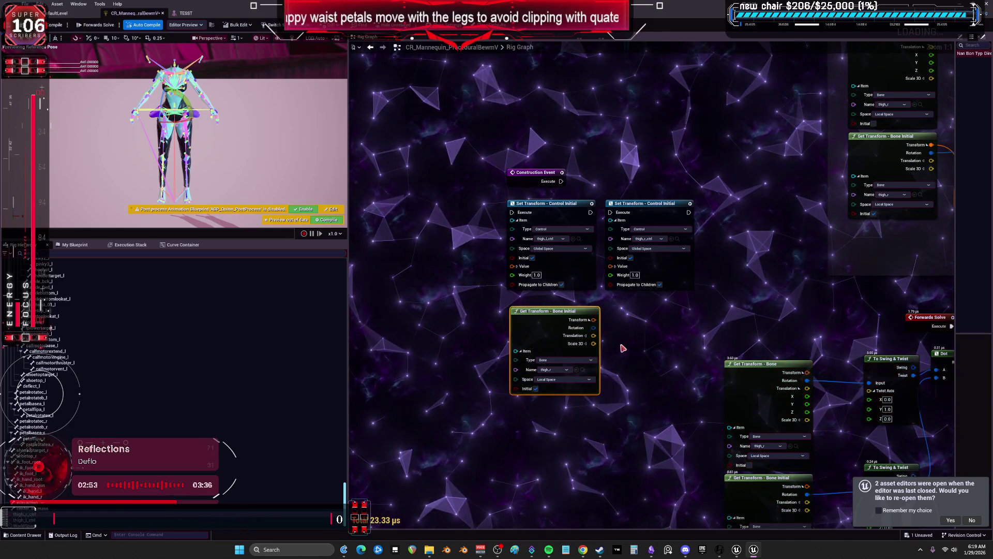
pyautogui.hotkey('ctrl', 'v')
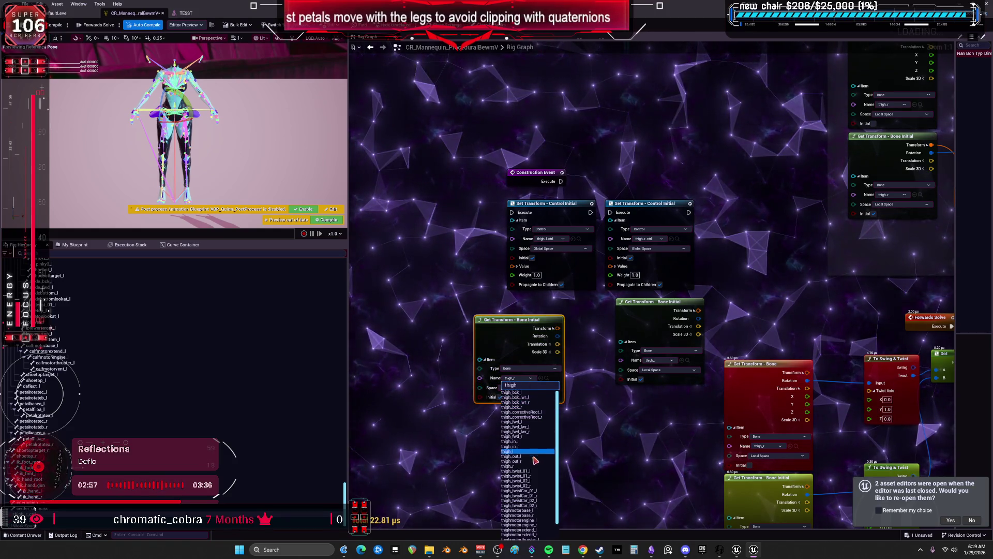
pyautogui.click(529, 451)
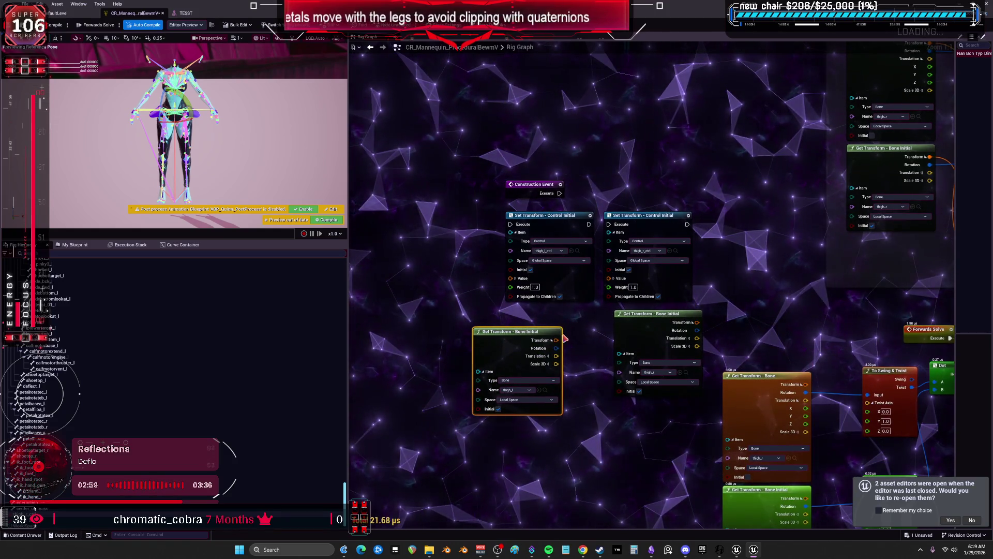
pyautogui.moveTo(557, 340); pyautogui.dragTo(511, 279)
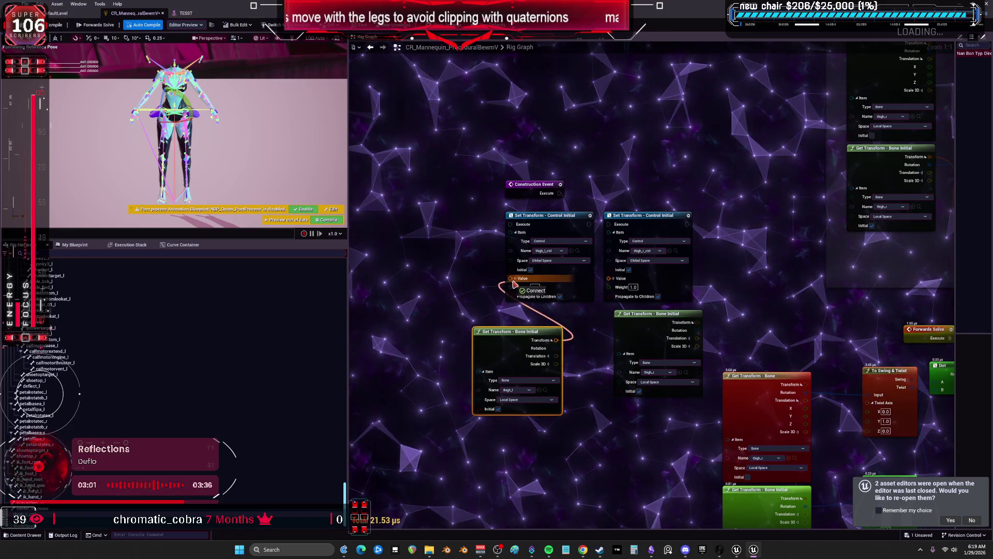
pyautogui.moveTo(698, 322); pyautogui.dragTo(609, 278)
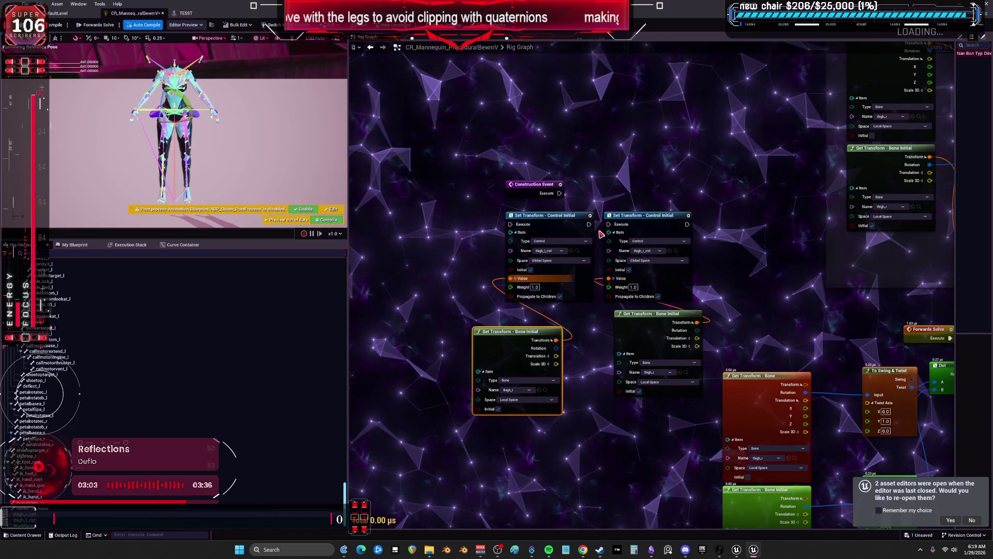
# - Connect the Construction Event execution to the setter chain and set the first control to Local Space
pyautogui.moveTo(533, 184)
pyautogui.mouseDown()
pyautogui.moveTo(460, 215)
pyautogui.moveTo(512, 227)
pyautogui.mouseUp()
pyautogui.moveTo(521, 333); pyautogui.dragTo(552, 316)
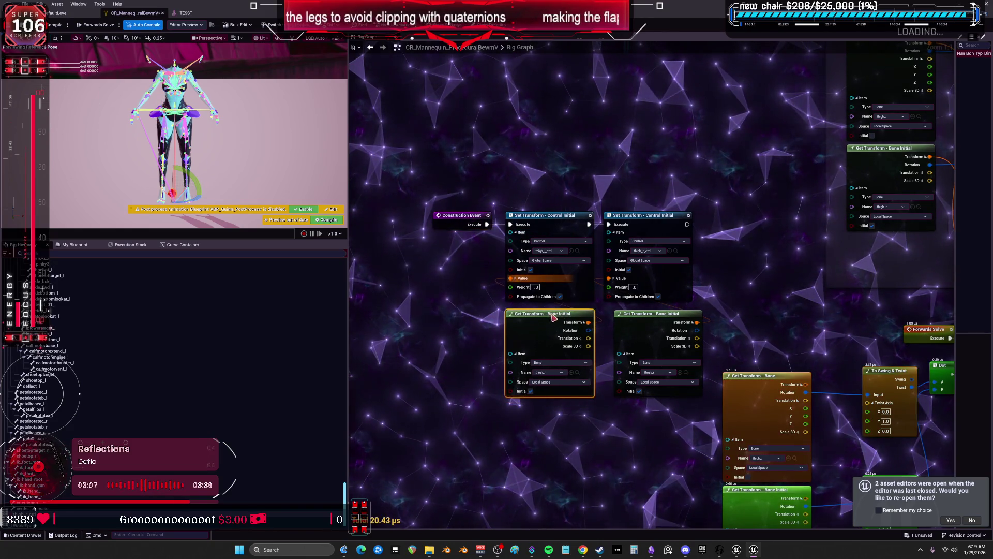
pyautogui.moveTo(644, 316); pyautogui.dragTo(645, 310)
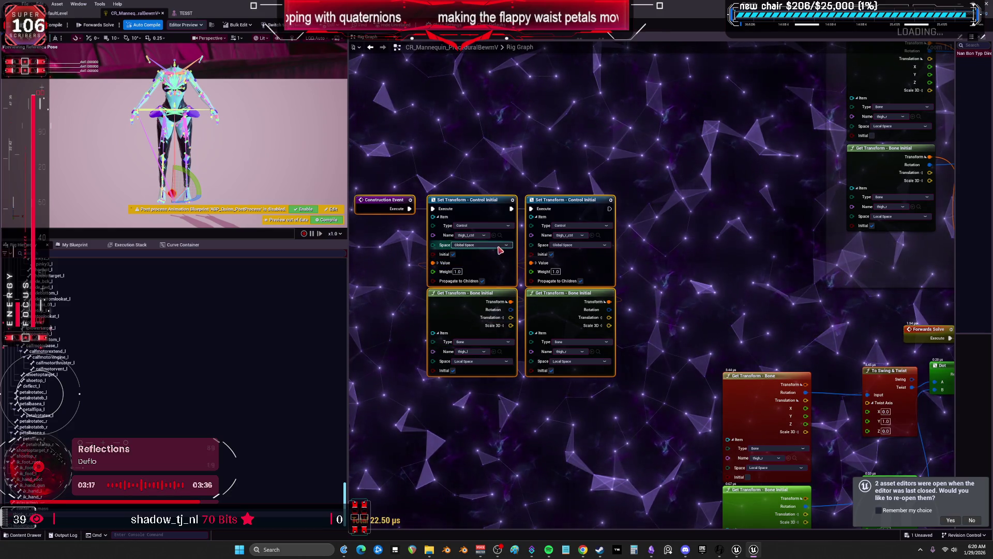
pyautogui.click(492, 254)
pyautogui.click(572, 246)
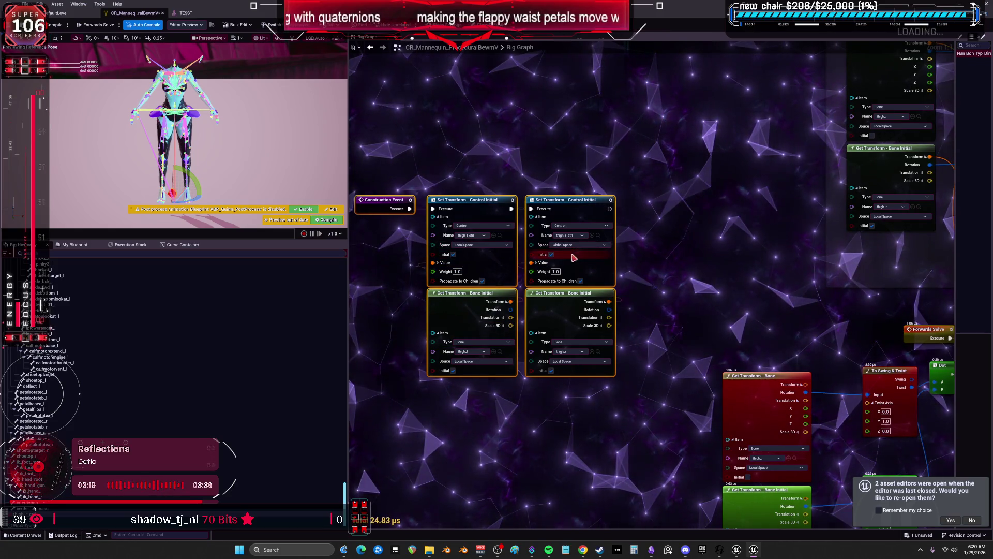
# - Set the second thigh control's Space to Local Space
pyautogui.click(566, 254)
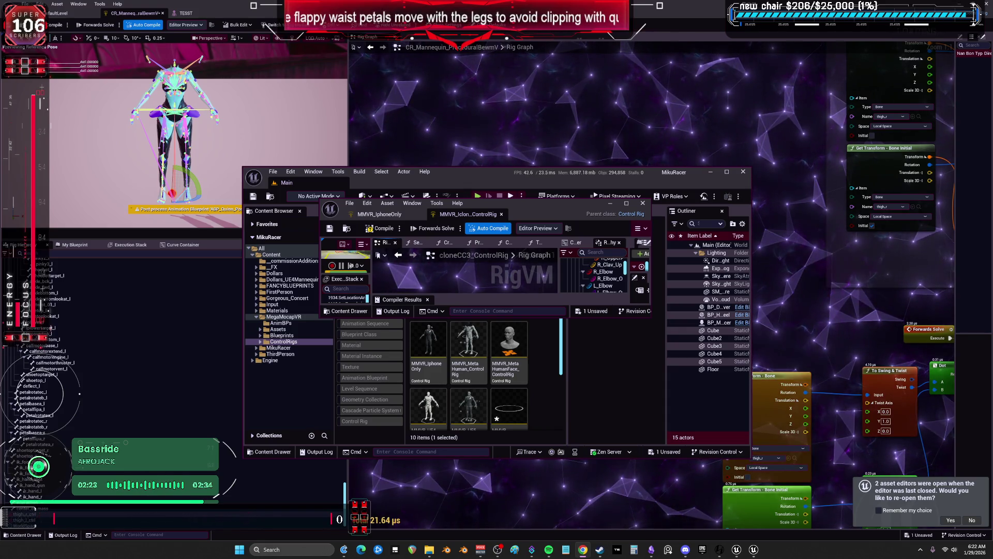
# - Raise the Rig Graph above the floating MikuRacer window and zoom out of the graph
pyautogui.click(597, 134)
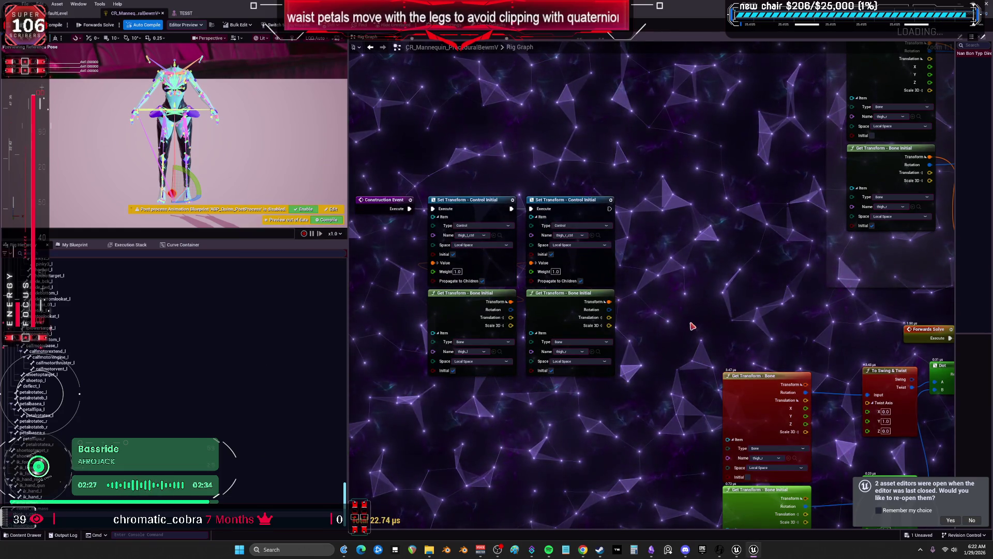
pyautogui.scroll(-3, 692, 326)
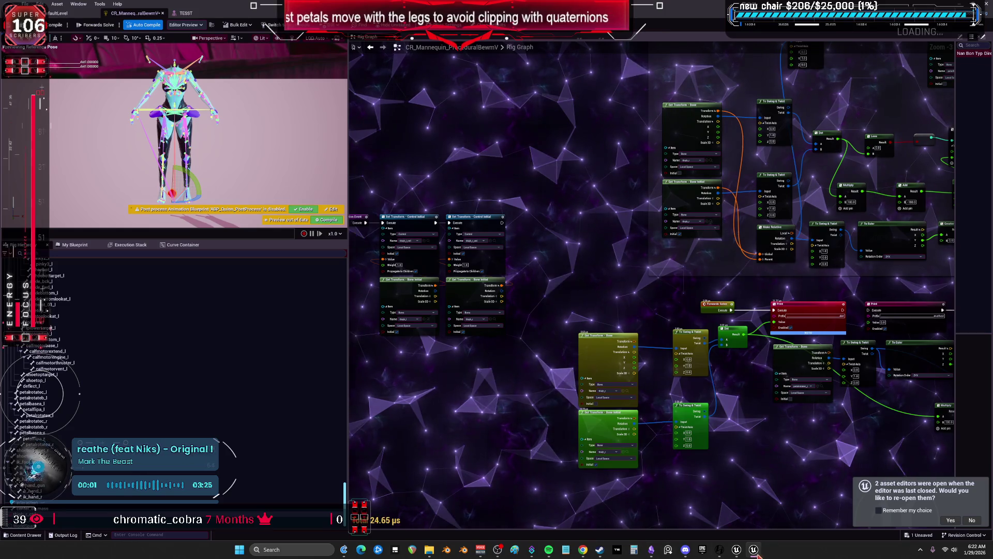
pyautogui.click(600, 550)
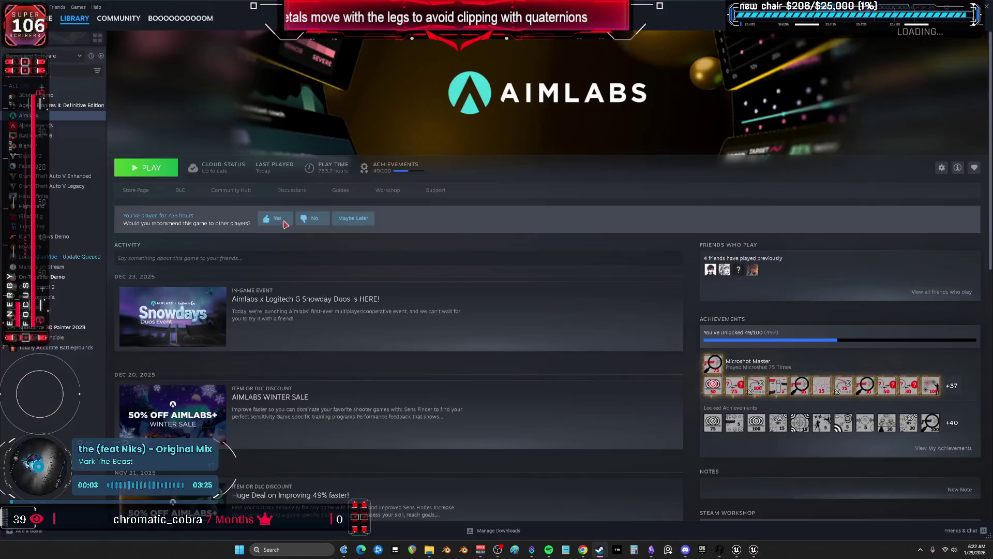
# - Select Blender in the Steam library and launch it
pyautogui.click(56, 145)
pyautogui.click(148, 170)
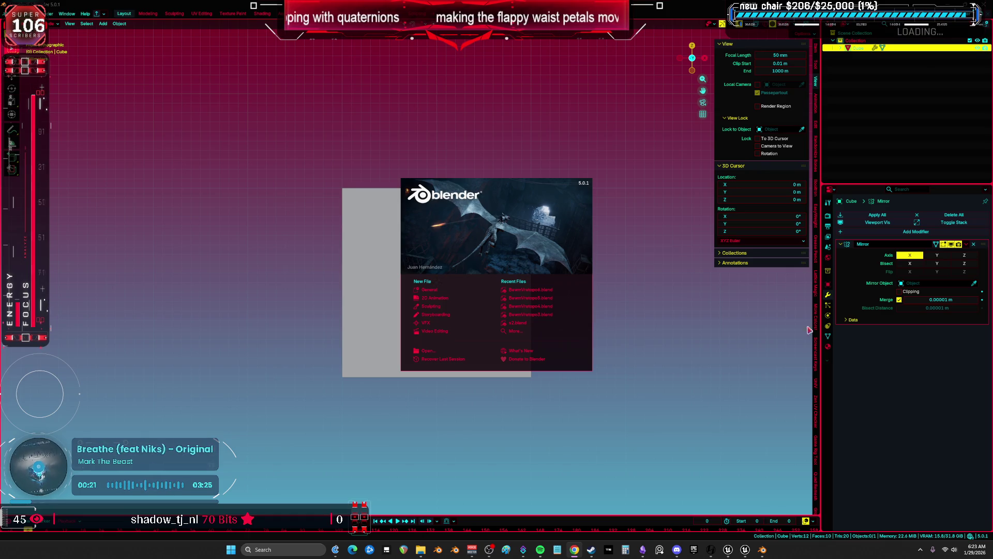
# - Open BewmVretopo6.blend from Blender's Recent Files list
pyautogui.click(529, 291)
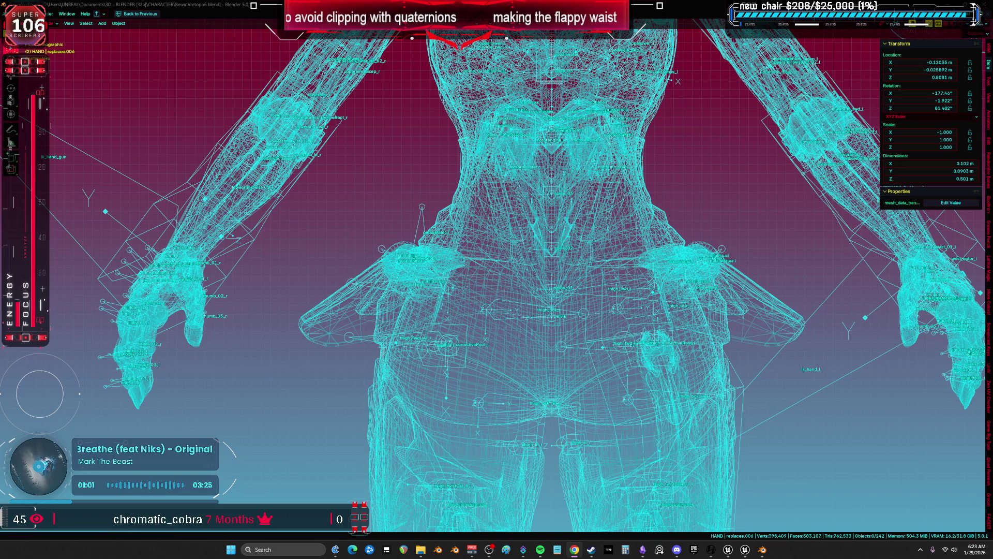
# - Select the Root armature, isolate it in local view and enter Edit Mode
pyautogui.click(446, 237)
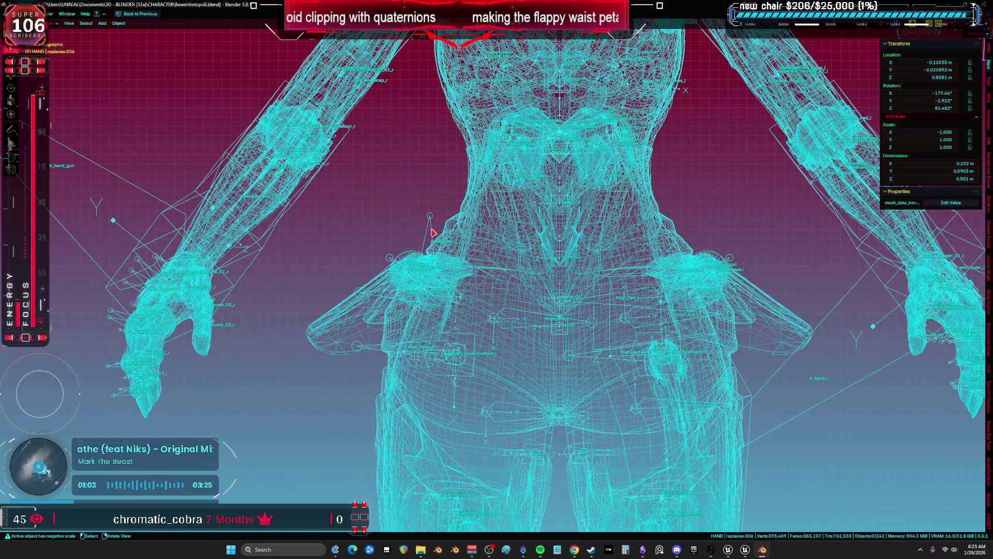
pyautogui.press('KP_Divide')
pyautogui.press('Tab')
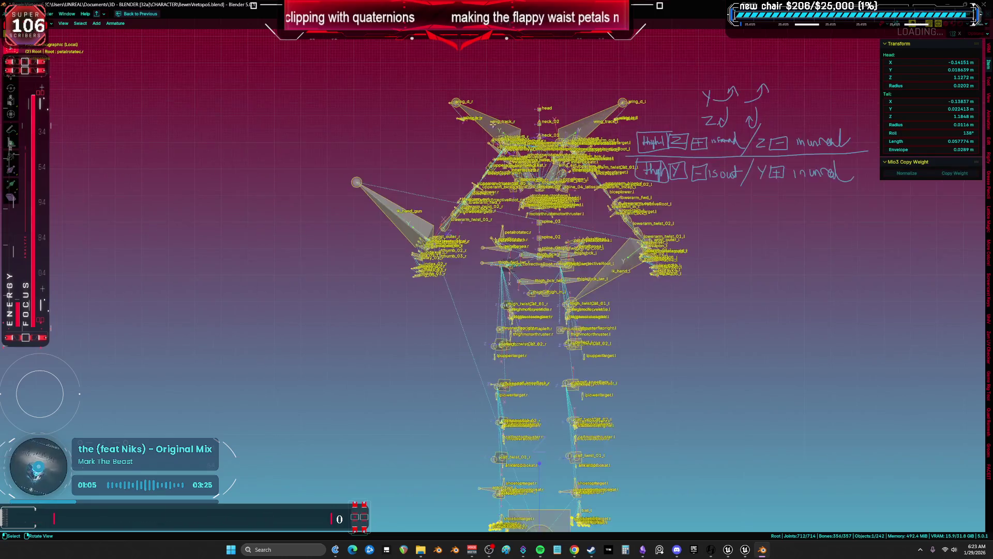
pyautogui.scroll(3, 462, 268)
pyautogui.moveTo(462, 268)
pyautogui.mouseDown()
pyautogui.moveTo(422, 241)
pyautogui.moveTo(462, 241)
pyautogui.moveTo(464, 278)
pyautogui.moveTo(523, 280)
pyautogui.moveTo(489, 203)
pyautogui.moveTo(465, 179)
pyautogui.moveTo(510, 235)
pyautogui.moveTo(529, 301)
pyautogui.mouseUp()
# - Keep only lowerarm_r, petalrotatec.r, thigh_r and spine_03 visible, then frame petalrotatec.r
pyautogui.click(444, 236)
pyautogui.click(500, 202)
pyautogui.keyDown('shift'); pyautogui.click(529, 301); pyautogui.keyUp('shift')
pyautogui.moveTo(595, 269)
pyautogui.mouseDown()
pyautogui.moveTo(683, 243)
pyautogui.moveTo(607, 201)
pyautogui.moveTo(641, 205)
pyautogui.mouseUp()
pyautogui.keyDown('shift'); pyautogui.click(694, 240); pyautogui.keyUp('shift')
pyautogui.hotkey('shift', 'h')
pyautogui.moveTo(488, 181)
pyautogui.mouseDown()
pyautogui.moveTo(522, 191)
pyautogui.moveTo(505, 184)
pyautogui.moveTo(494, 213)
pyautogui.moveTo(530, 232)
pyautogui.moveTo(561, 226)
pyautogui.mouseUp()
pyautogui.click(494, 213)
pyautogui.press('KP_Decimal')
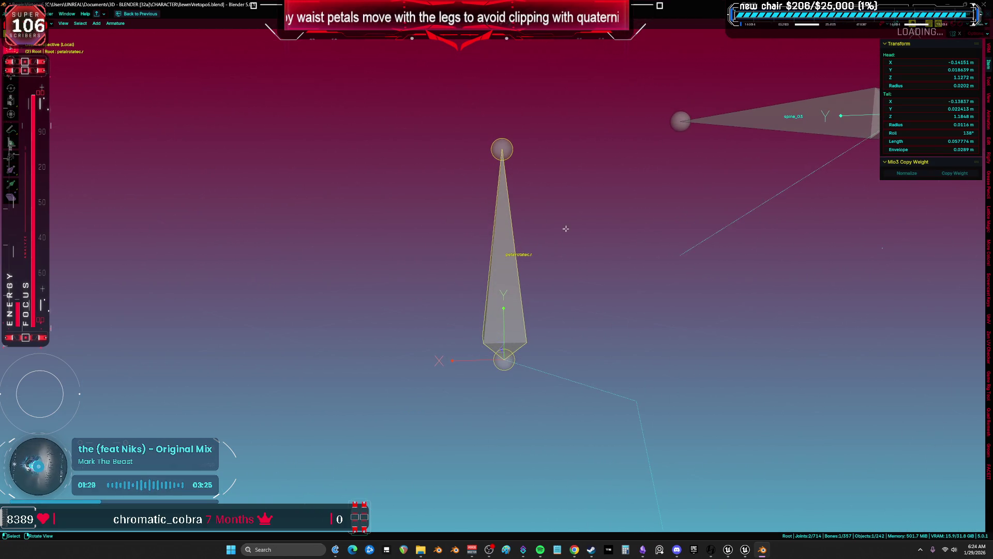
# - Rotate petalrotatec.r about its own Z axis until its roll reads 95°
pyautogui.press('r')
pyautogui.press('z')
pyautogui.press('z')
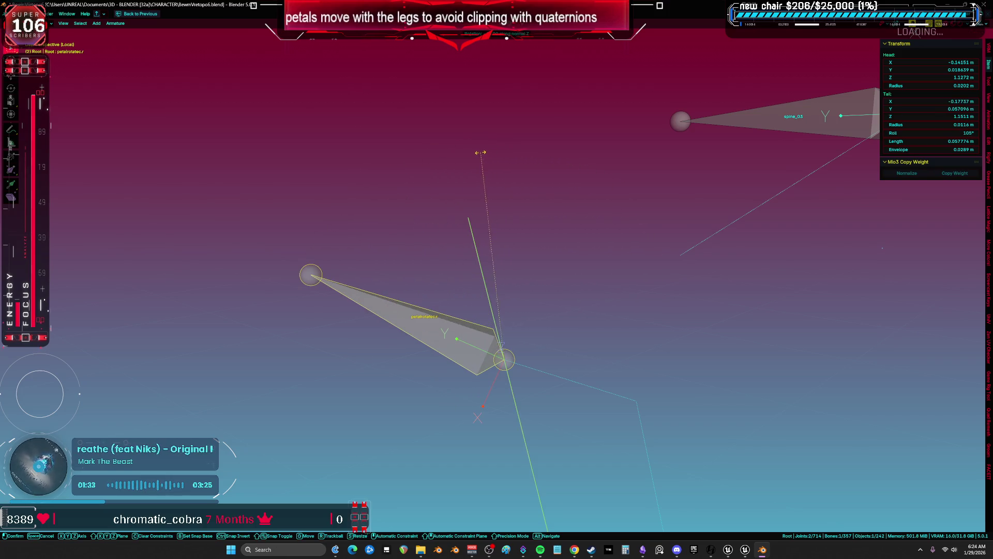
pyautogui.click(382, 166)
pyautogui.moveTo(428, 237)
pyautogui.mouseDown()
pyautogui.moveTo(468, 305)
pyautogui.moveTo(442, 310)
pyautogui.moveTo(437, 286)
pyautogui.mouseUp()
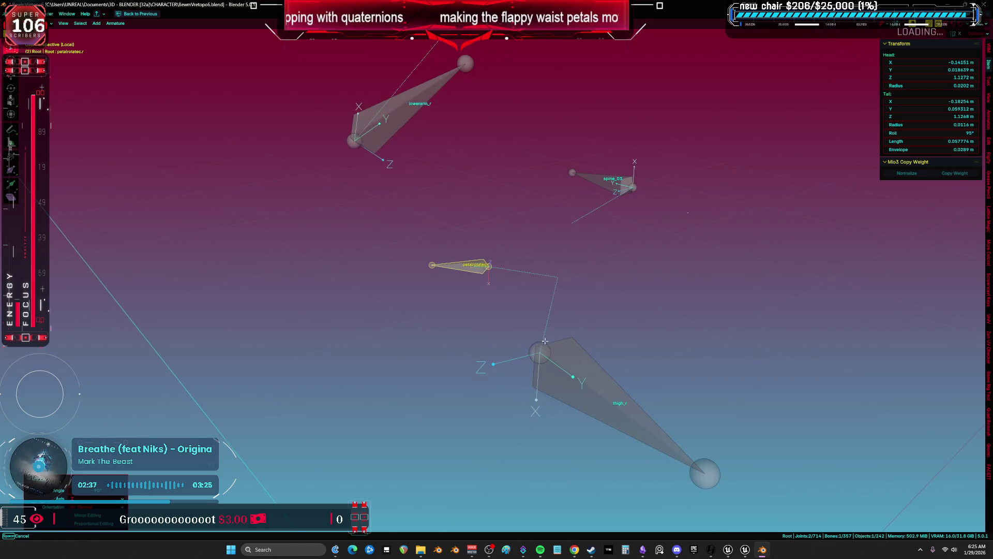
# - Rotate the thigh_r bone about its Z axis
pyautogui.click(667, 357)
pyautogui.press('r')
pyautogui.press('z')
pyautogui.click(665, 409)
# - Select the petalrotatec.r bone and rotate it about its local Z axis
pyautogui.click(466, 263)
pyautogui.press('r')
pyautogui.press('z')
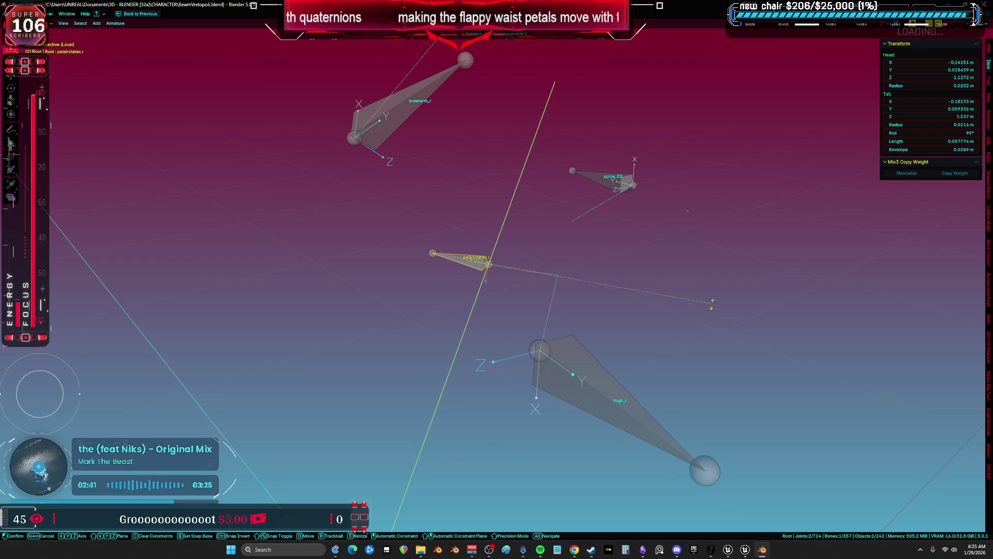
pyautogui.click(578, 327)
pyautogui.moveTo(577, 328); pyautogui.dragTo(631, 223)
# - Apply two more local Z-axis rotations to the petalrotatec.r bone
pyautogui.press('r')
pyautogui.press('z')
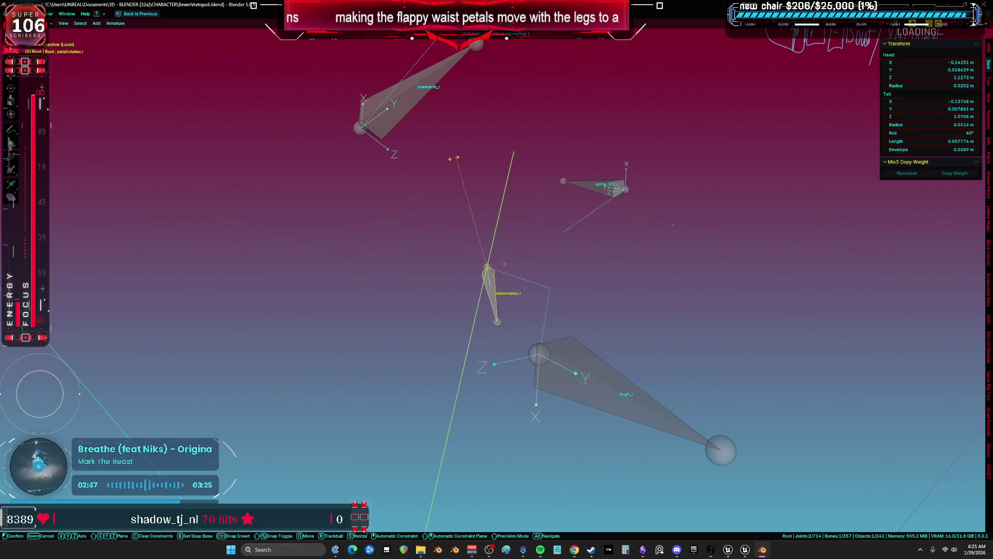
pyautogui.click(374, 283)
pyautogui.moveTo(375, 283); pyautogui.dragTo(412, 301)
pyautogui.moveTo(488, 290); pyautogui.dragTo(626, 280)
pyautogui.press('r')
pyautogui.press('z')
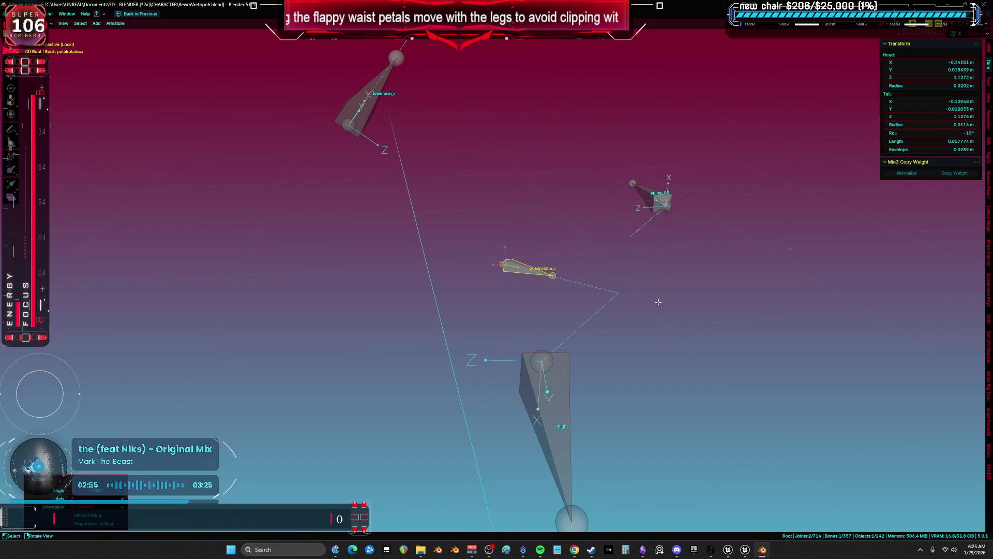
pyautogui.click(625, 283)
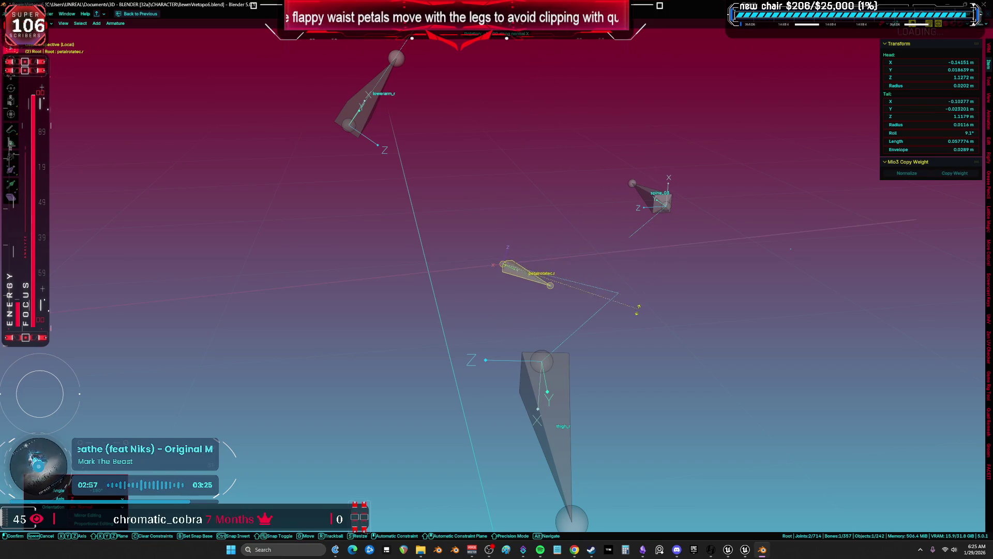
# - Rotate the petal bone about its X axis after cancelling trial Y and Z rotations
pyautogui.press('r')
pyautogui.press('y')
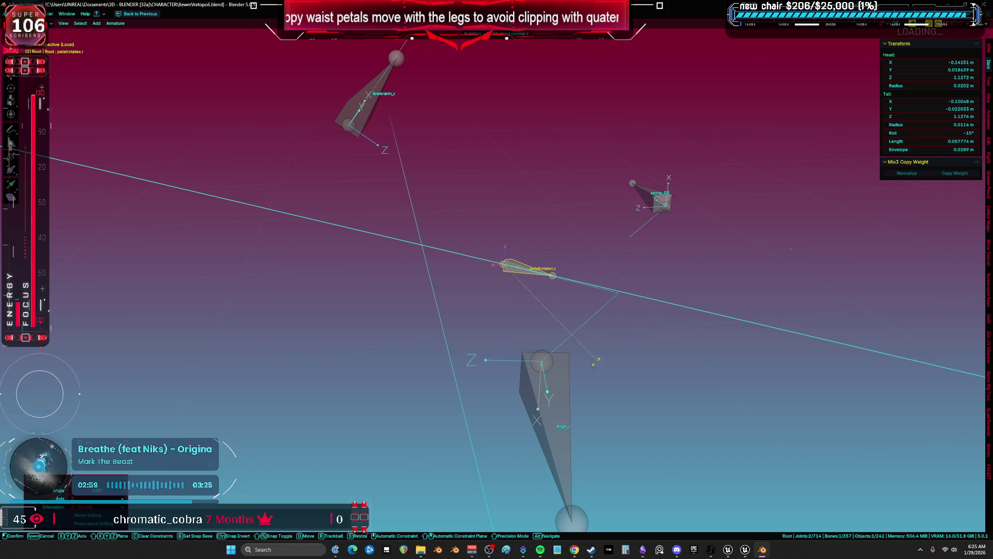
pyautogui.scroll(3, 430, 162)
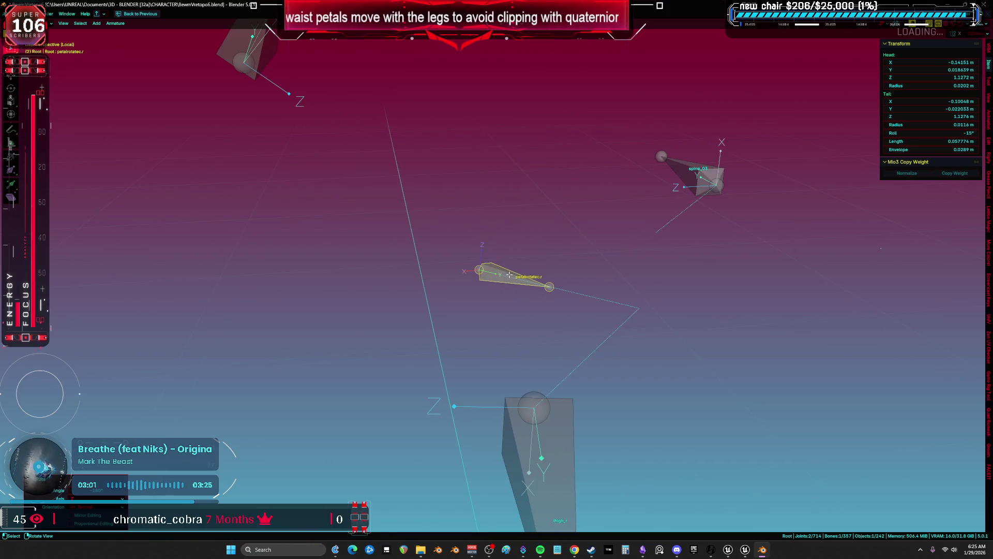
pyautogui.press('x')
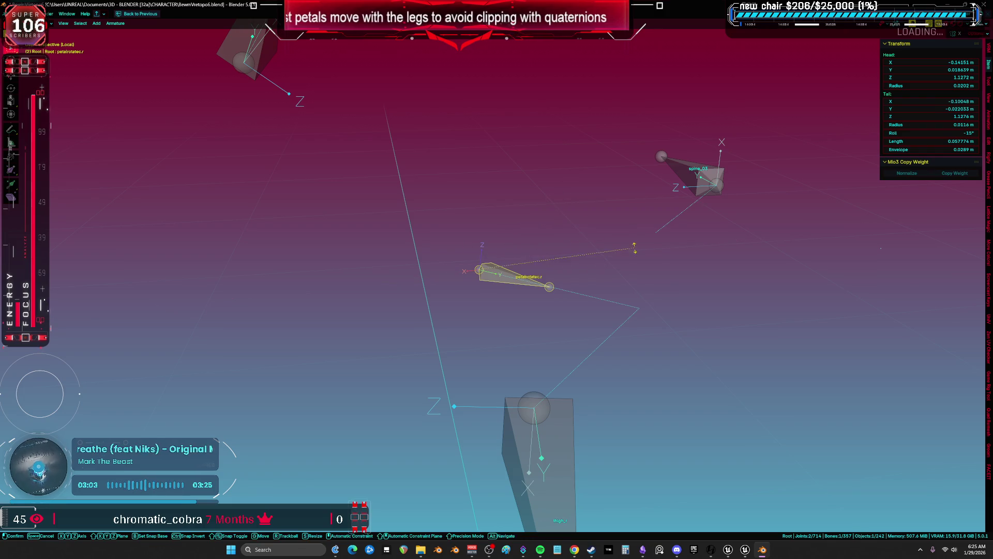
pyautogui.press('z')
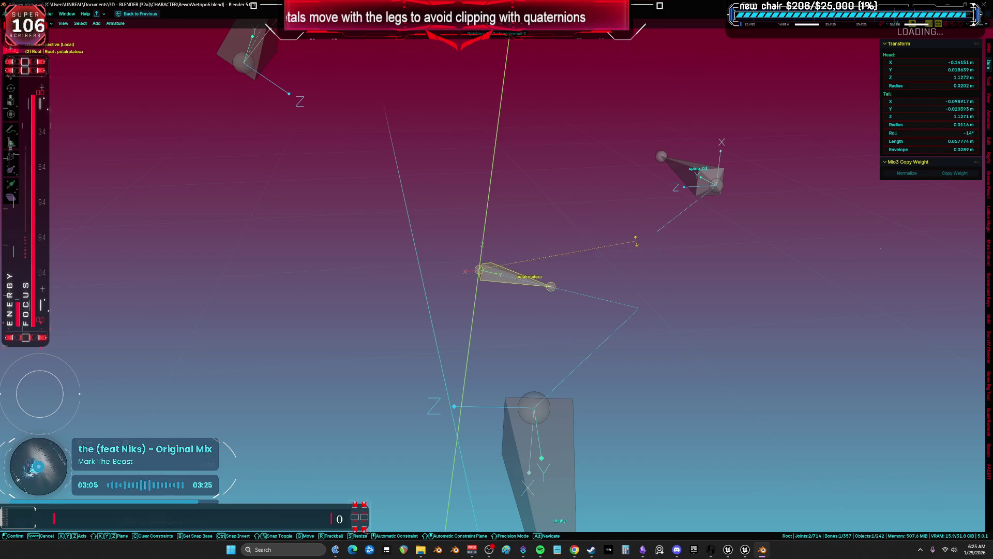
pyautogui.rightClick(633, 245)
pyautogui.press('r')
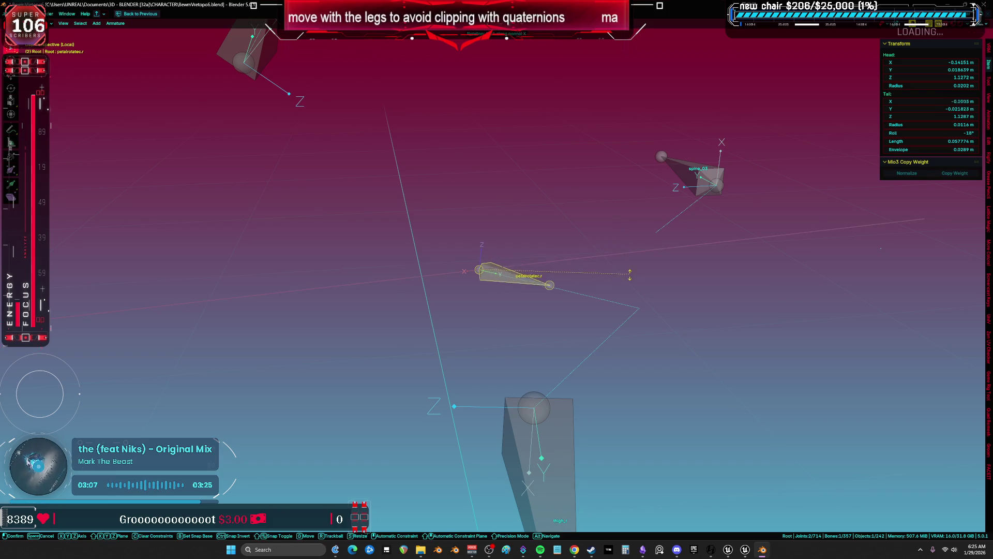
pyautogui.rightClick(631, 277)
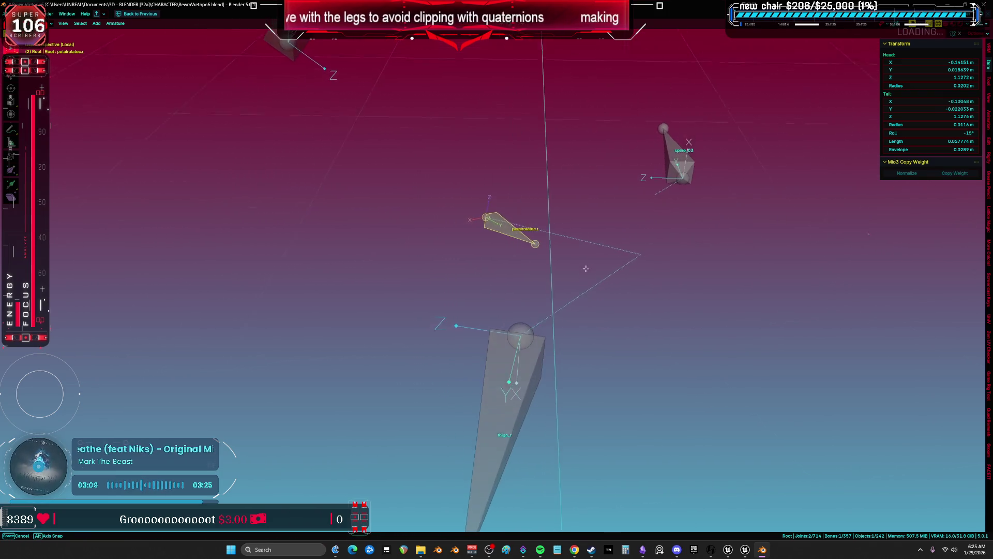
pyautogui.press('z')
pyautogui.press('x')
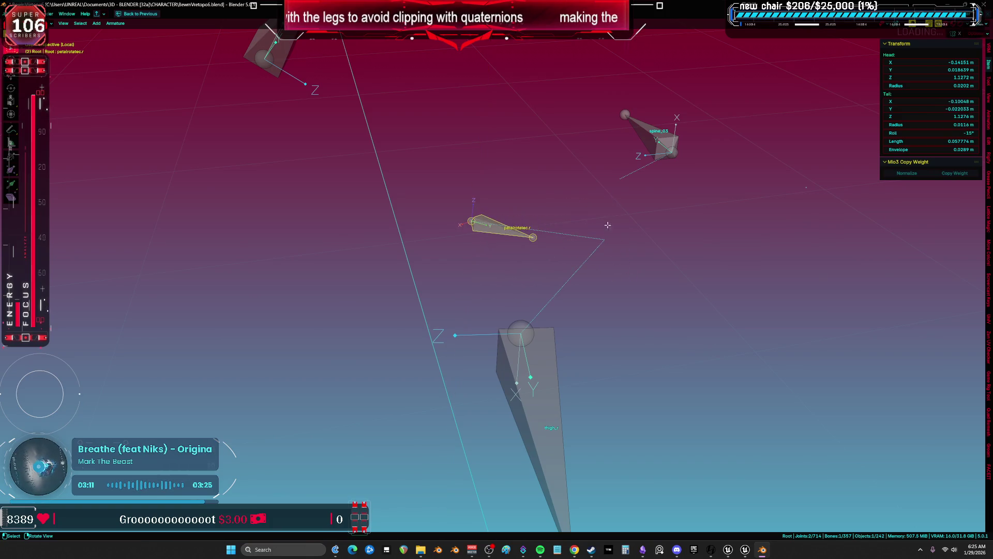
pyautogui.click(629, 262)
# - Set the petal bone's Roll value to 75°
pyautogui.click(976, 130)
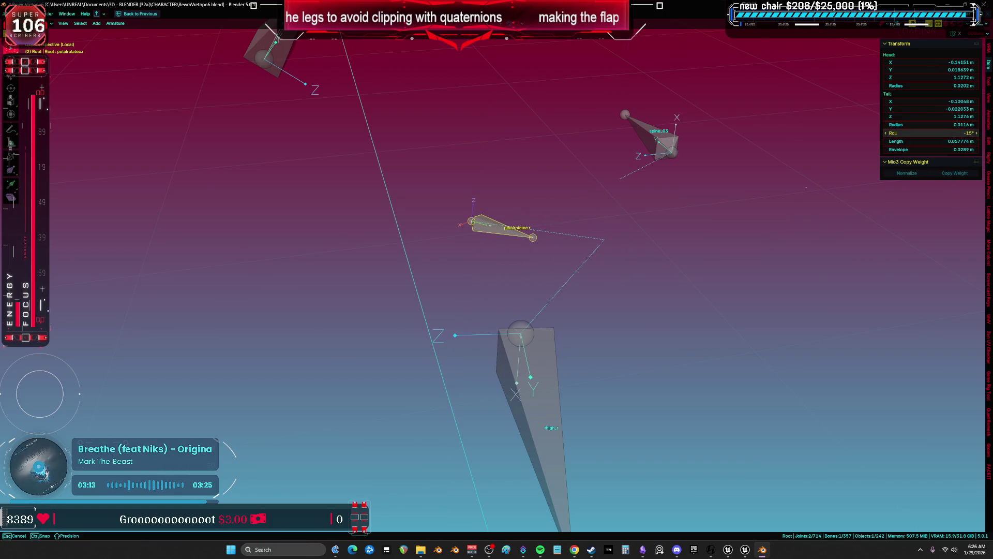
pyautogui.hotkey('ctrl', 'a')
pyautogui.write('75')
pyautogui.press('Return')
# - Rotate the petal bone about its X axis, then about its Z axis
pyautogui.press('r')
pyautogui.press('z')
pyautogui.press('z')
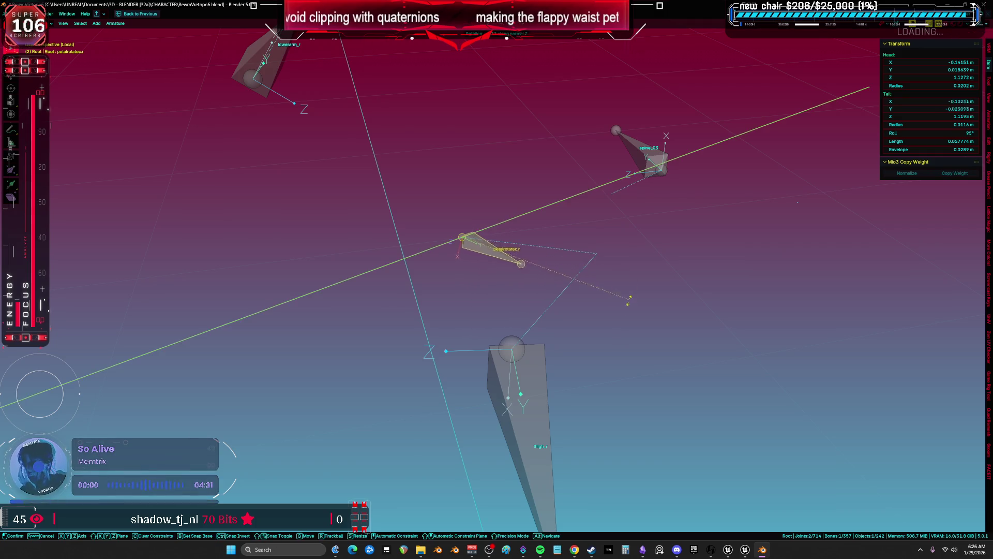
pyautogui.rightClick(541, 276)
pyautogui.moveTo(541, 276); pyautogui.dragTo(835, 188)
pyautogui.press('r')
pyautogui.press('x')
pyautogui.press('x')
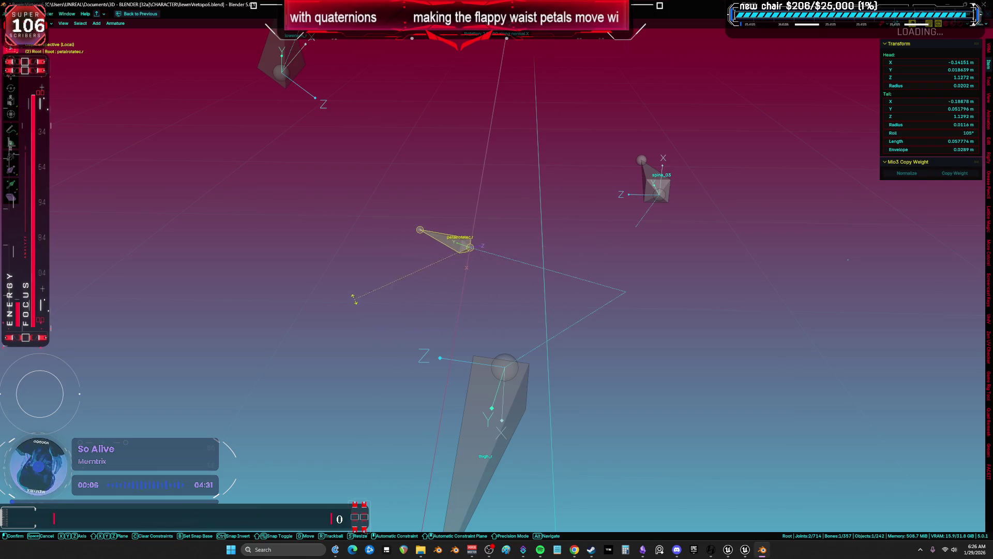
pyautogui.click(414, 264)
pyautogui.moveTo(656, 245); pyautogui.dragTo(668, 239)
pyautogui.press('r')
pyautogui.press('z')
pyautogui.press('z')
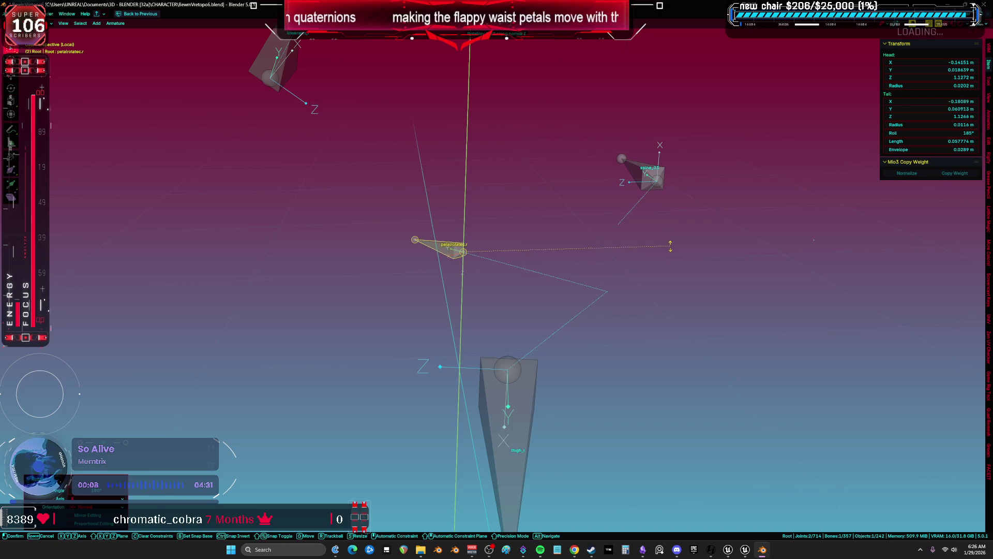
pyautogui.click(629, 245)
# - Rotate the petal bone about its Z axis and set its Roll to 84°
pyautogui.press('r')
pyautogui.press('x')
pyautogui.press('x')
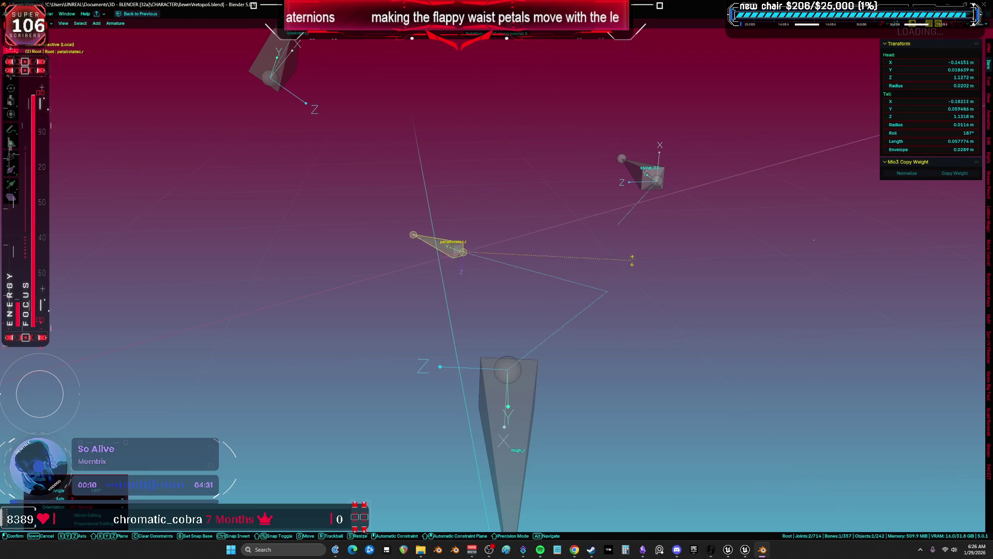
pyautogui.press('y')
pyautogui.rightClick(627, 319)
pyautogui.press('r')
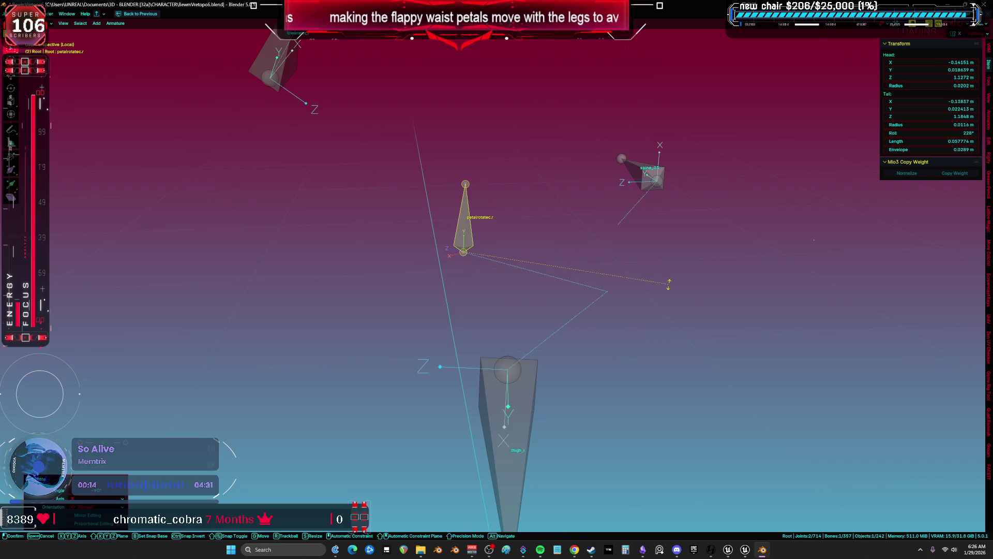
pyautogui.press('x')
pyautogui.press('x')
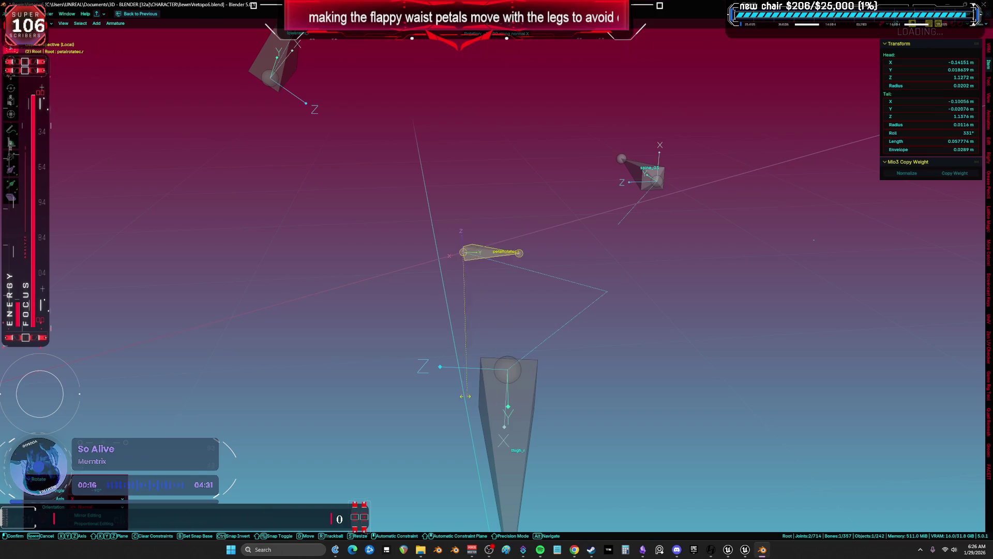
pyautogui.press('z')
pyautogui.press('z')
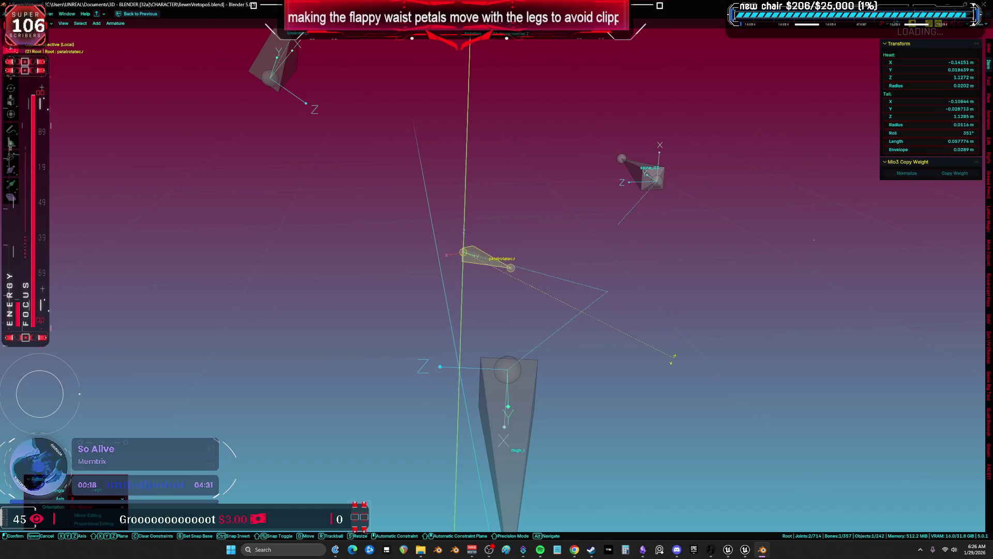
pyautogui.click(836, 252)
pyautogui.click(949, 133)
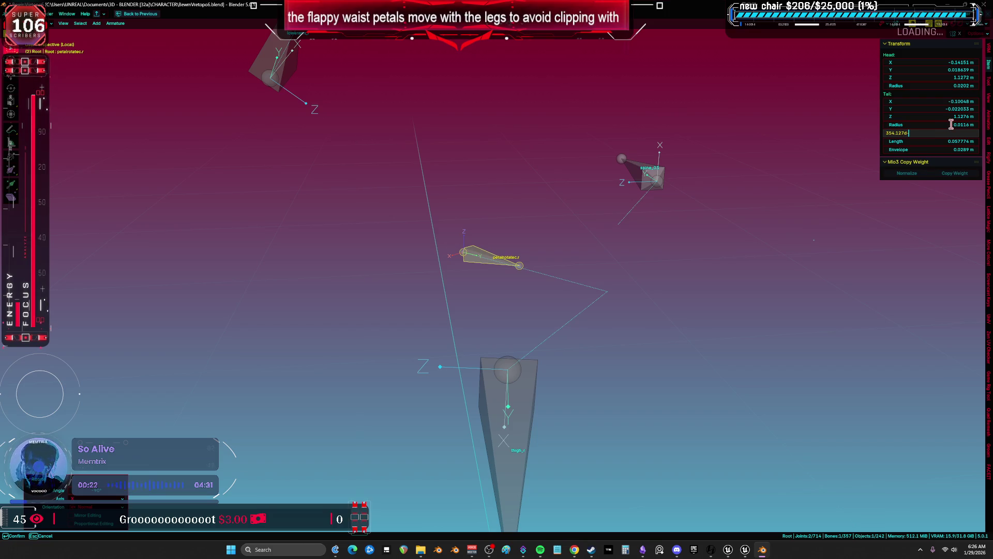
pyautogui.press('Return')
# - Give the petal bone a final rotation about its local X axis
pyautogui.press('r')
pyautogui.press('z')
pyautogui.press('z')
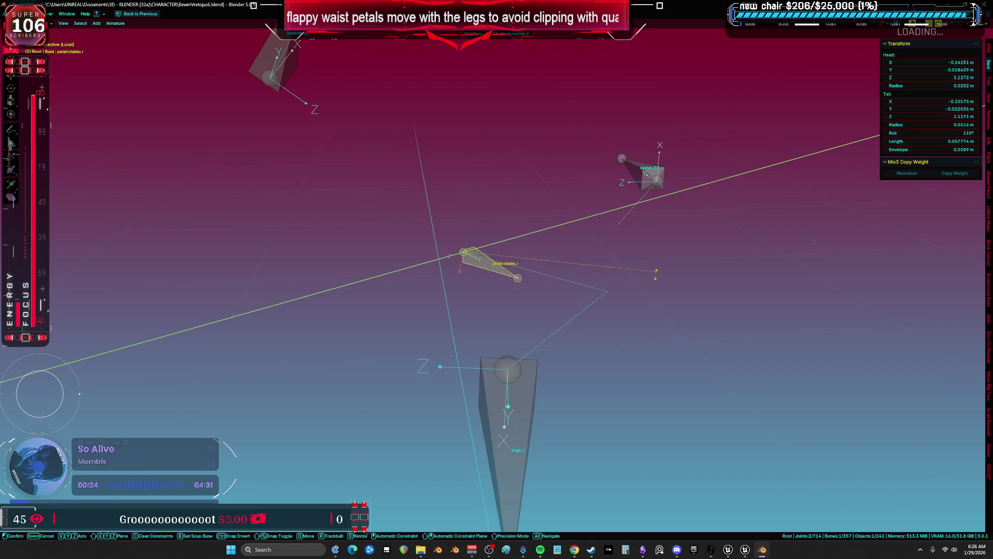
pyautogui.press('Escape')
pyautogui.press('r')
pyautogui.press('z')
pyautogui.press('z')
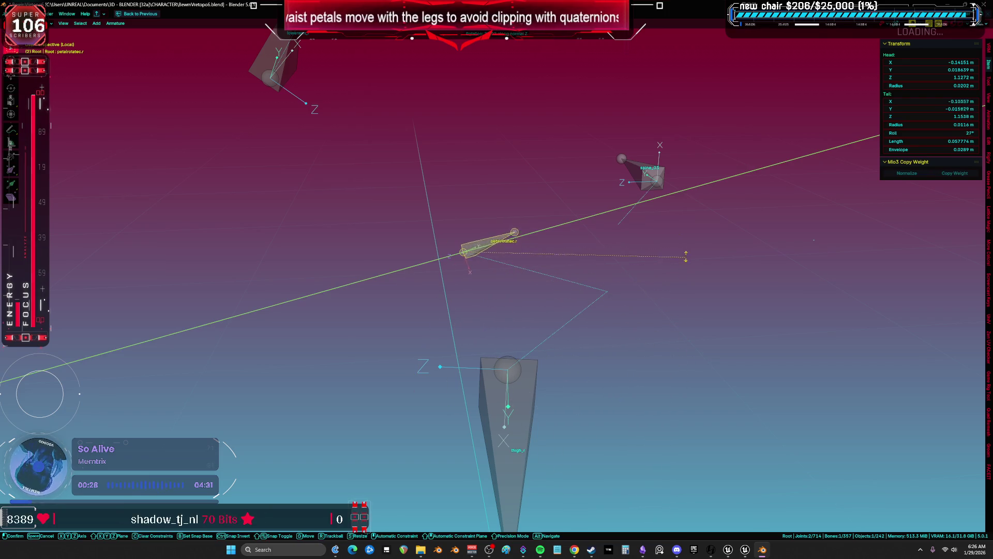
pyautogui.press('x')
pyautogui.press('x')
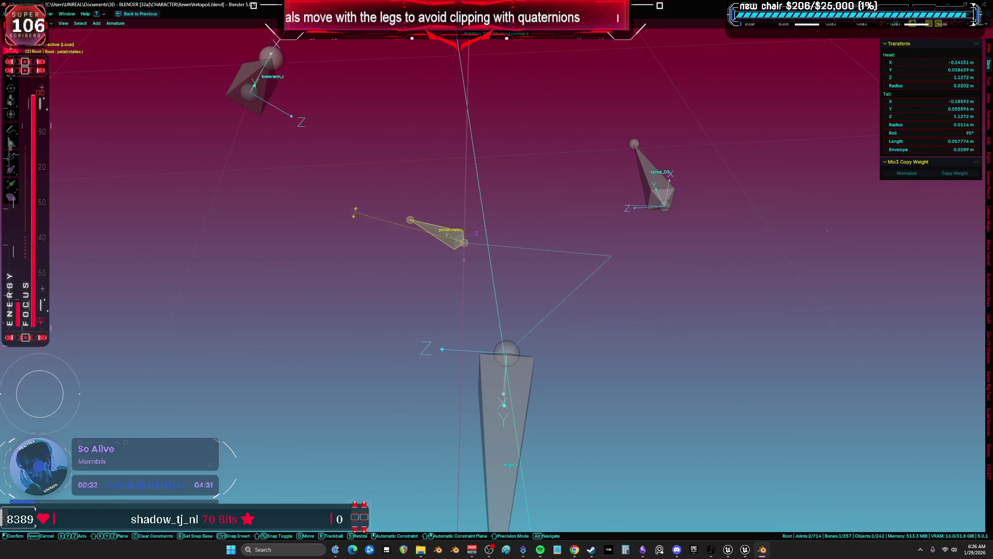
pyautogui.click(409, 212)
# - Reorient the petal bone with rotations about its Y and local Z axes
pyautogui.moveTo(502, 187)
pyautogui.mouseDown()
pyautogui.moveTo(486, 244)
pyautogui.moveTo(468, 237)
pyautogui.moveTo(499, 255)
pyautogui.moveTo(618, 259)
pyautogui.moveTo(606, 327)
pyautogui.mouseUp()
pyautogui.press('r')
pyautogui.press('y')
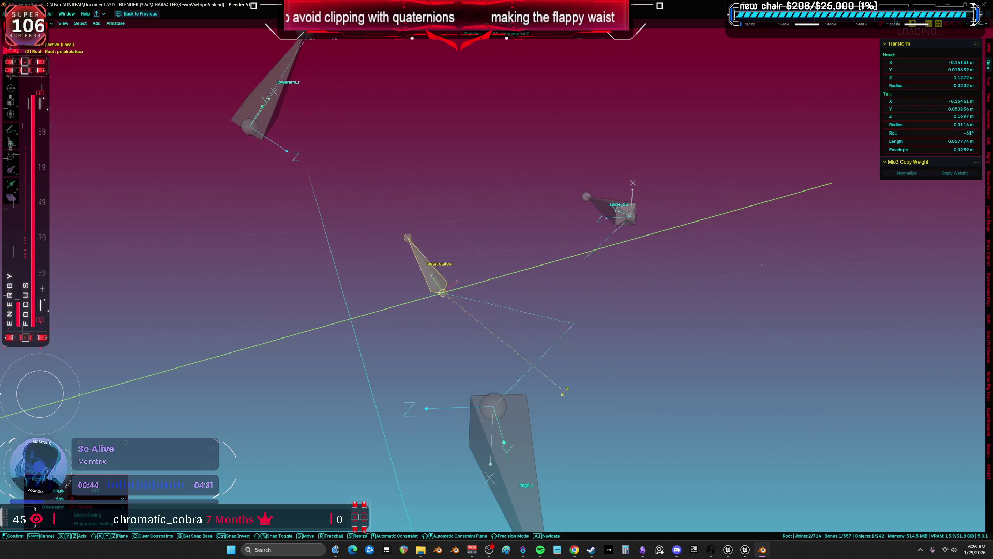
pyautogui.click(627, 289)
pyautogui.press('r')
pyautogui.press('z')
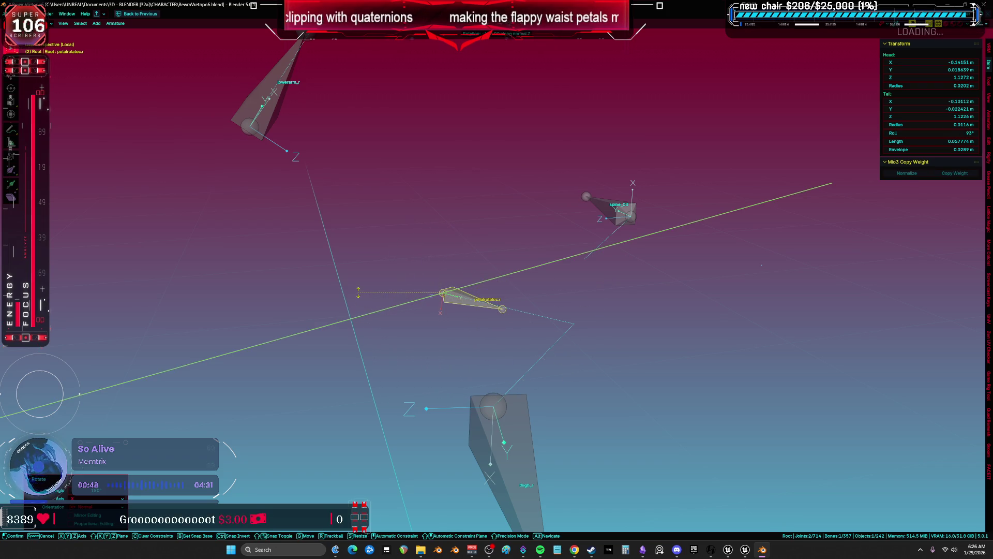
pyautogui.click(356, 300)
pyautogui.moveTo(356, 301); pyautogui.dragTo(668, 246)
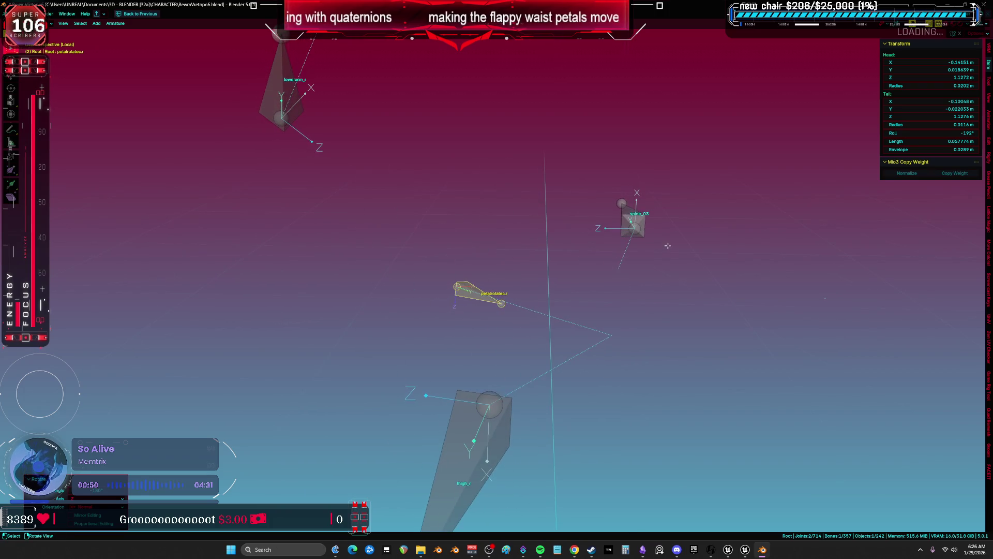
pyautogui.moveTo(506, 272); pyautogui.dragTo(896, 214)
# - Set the Roll to -51°, rotate about local Z, then add 90° to the roll
pyautogui.click(950, 133)
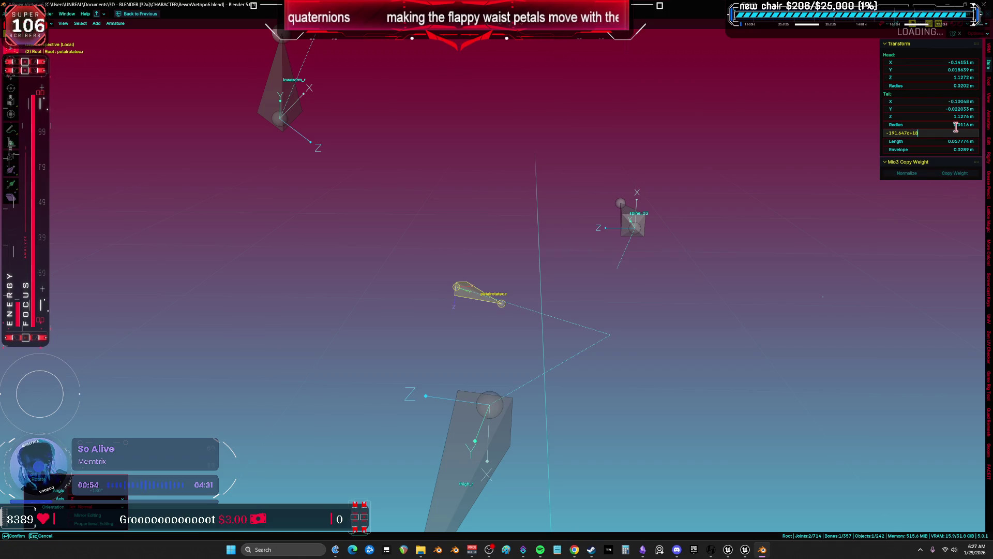
pyautogui.press('Return')
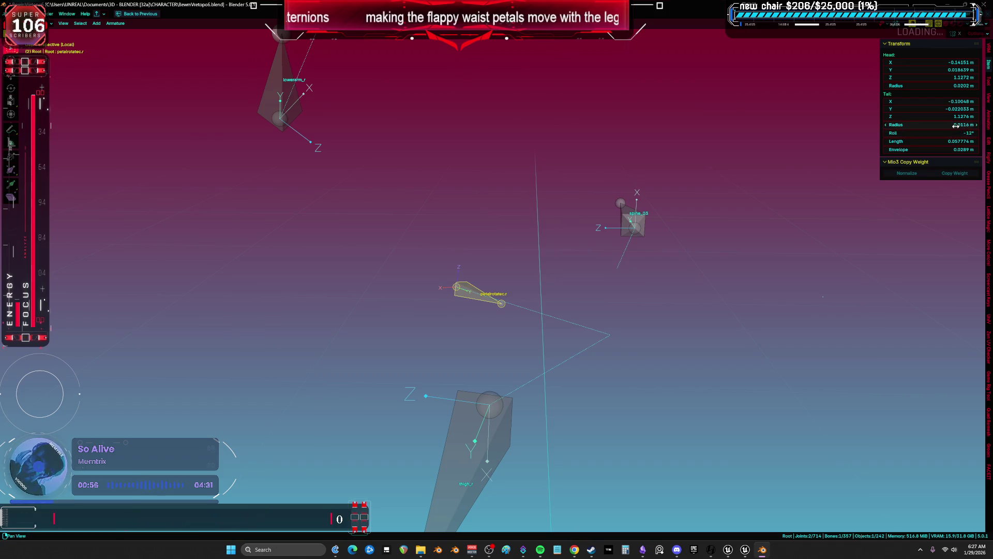
pyautogui.press('r')
pyautogui.press('z')
pyautogui.click(542, 300)
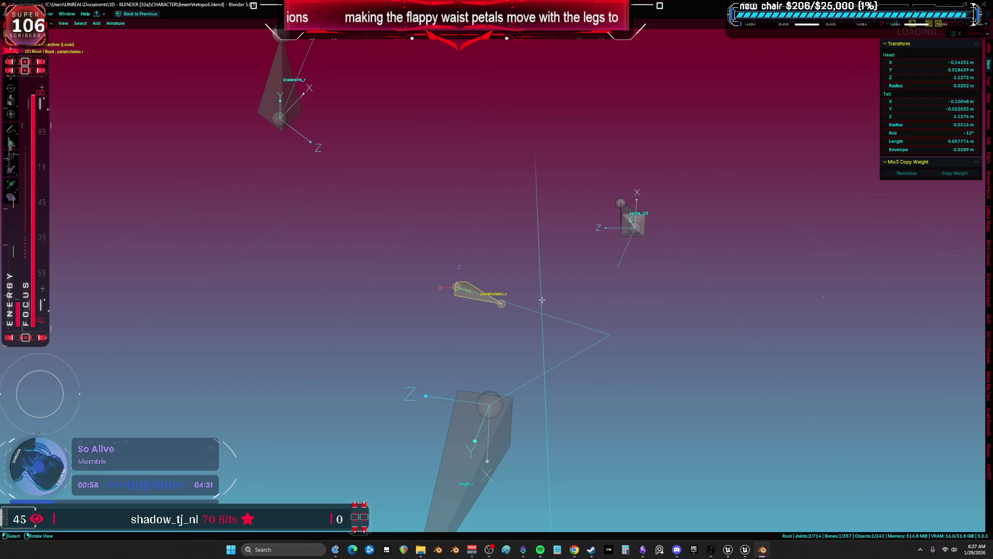
pyautogui.click(944, 133)
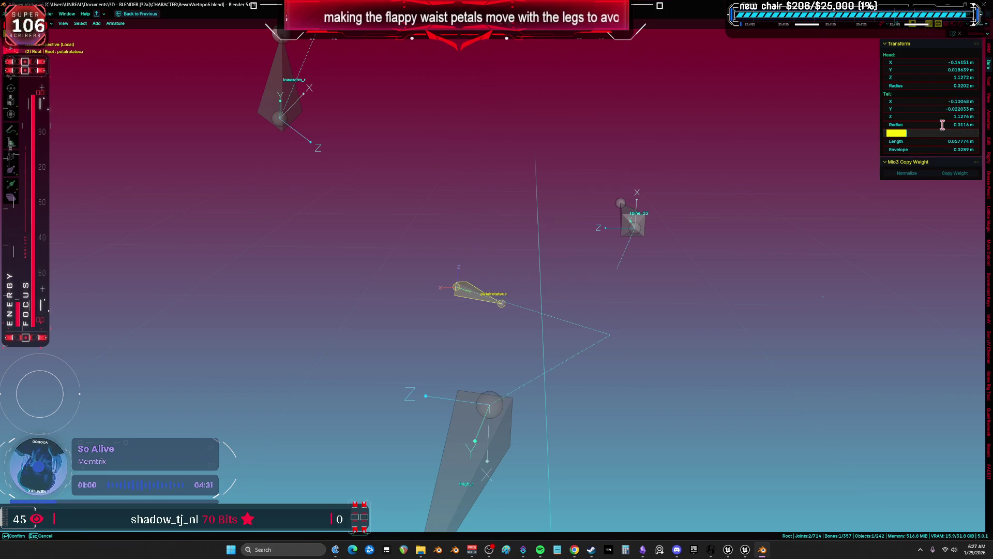
pyautogui.write('90')
pyautogui.press('Return')
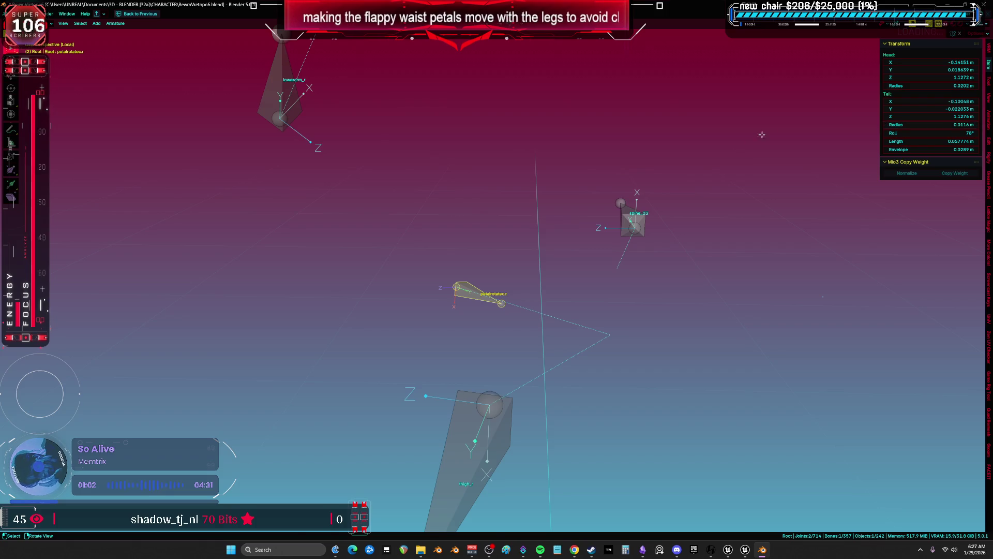
# - Add another 90° to the petal bone's Roll, then subtract 180°
pyautogui.press('r')
pyautogui.press('Escape')
pyautogui.moveTo(661, 278); pyautogui.dragTo(443, 278)
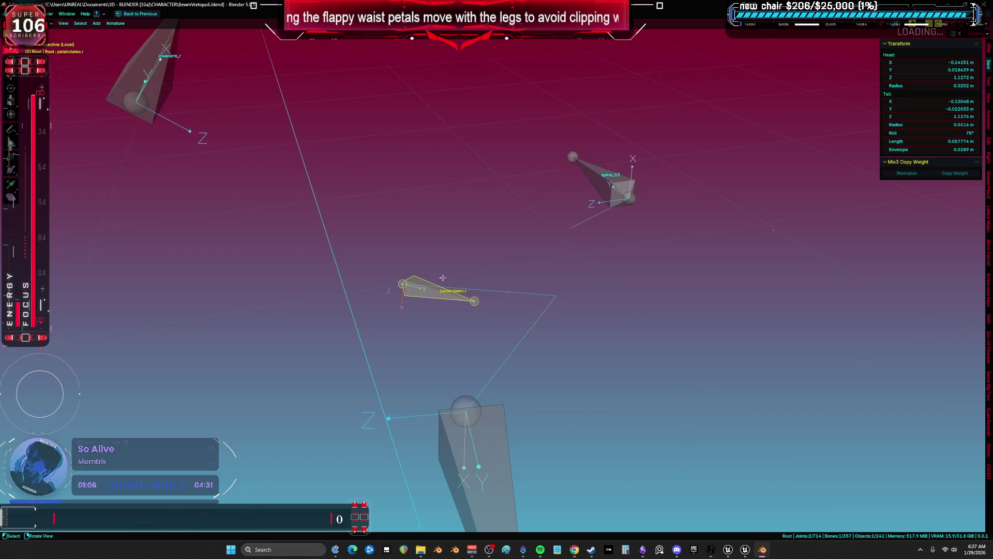
pyautogui.press('r')
pyautogui.press('y')
pyautogui.press('y')
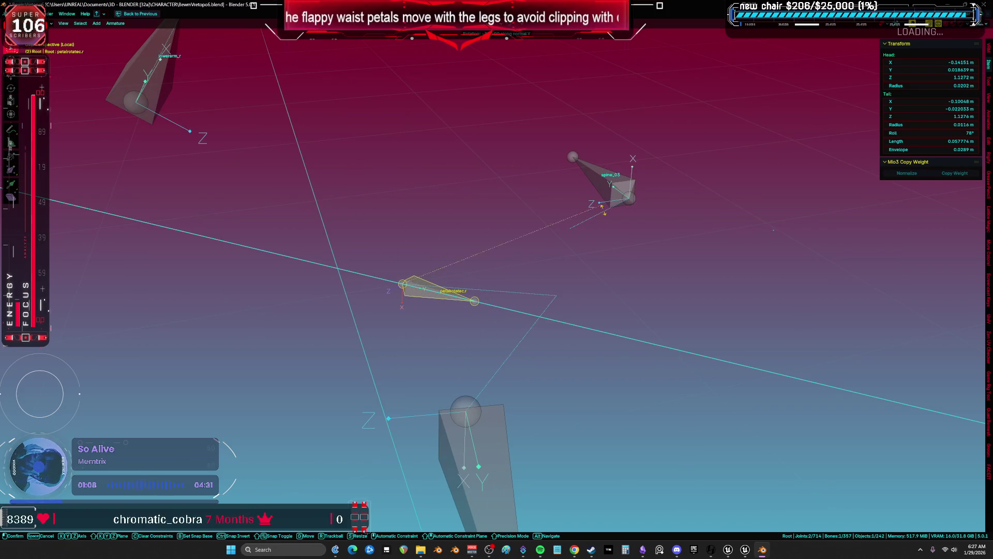
pyautogui.press('Escape')
pyautogui.click(945, 132)
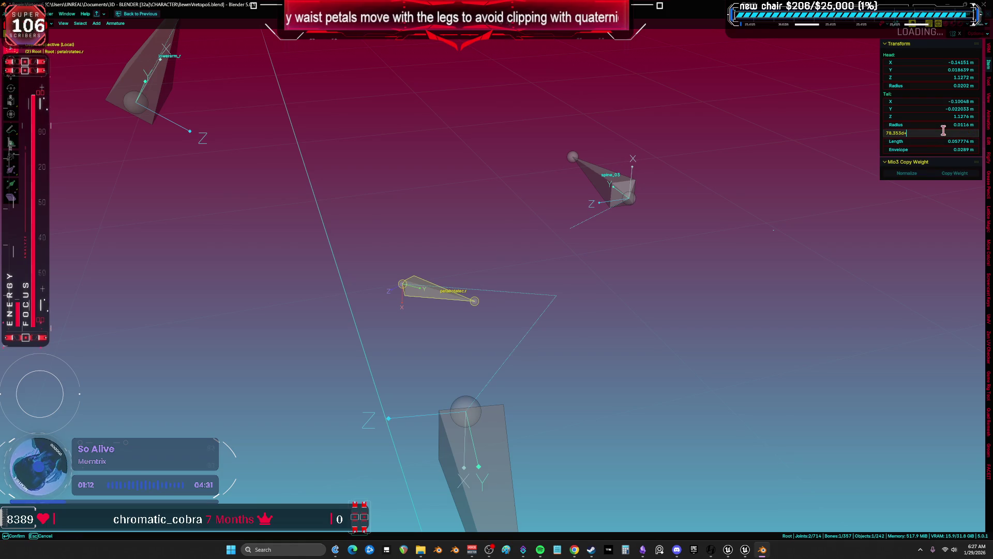
pyautogui.write('90')
pyautogui.press('Return')
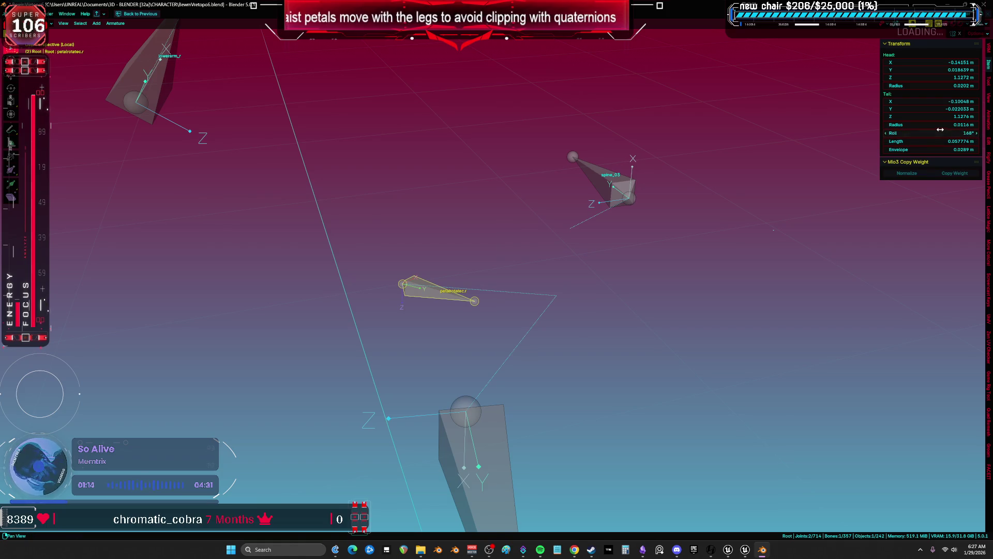
pyautogui.click(950, 132)
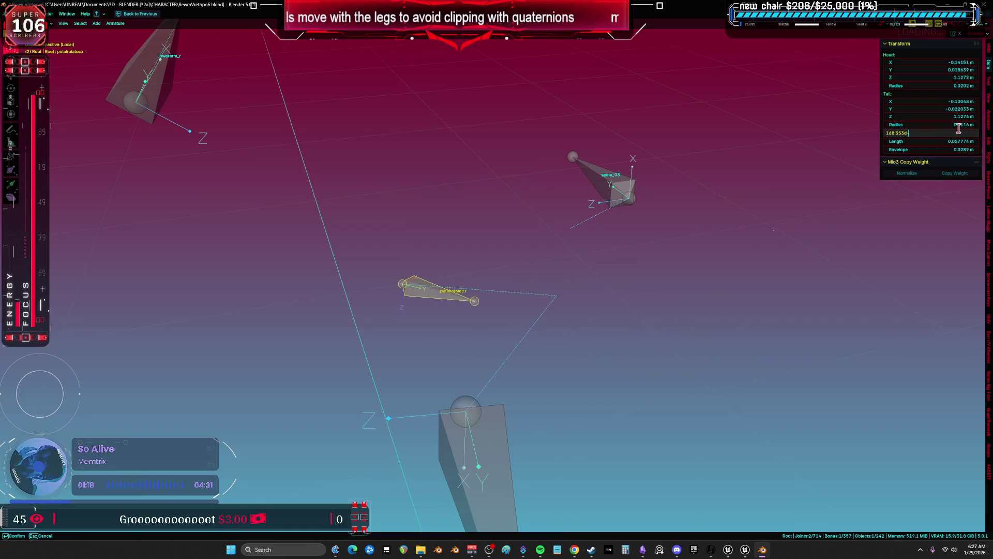
pyautogui.write('0')
pyautogui.press('Return')
# - Rotate the petal bone about its local Z axis, then switch to front orthographic view
pyautogui.moveTo(743, 215); pyautogui.dragTo(583, 255)
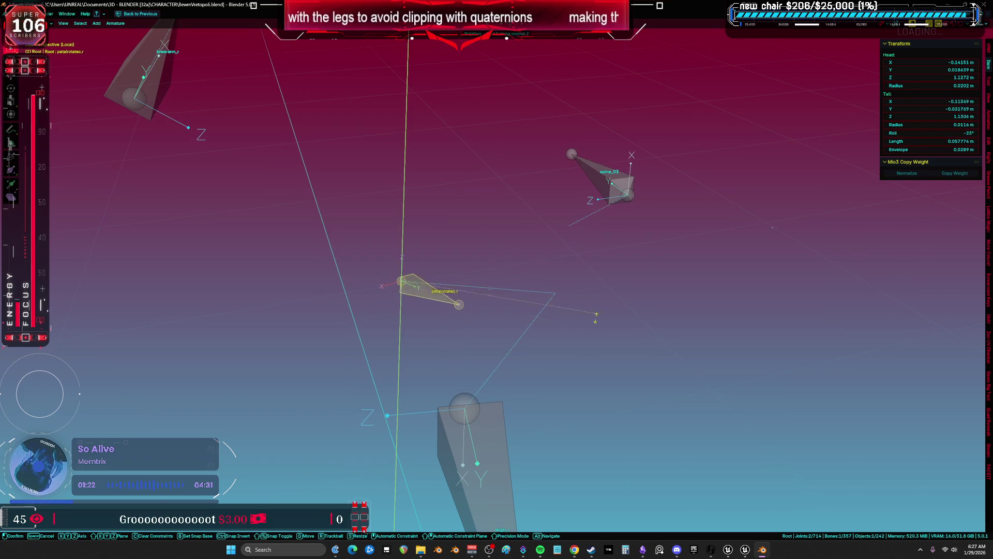
pyautogui.moveTo(587, 337); pyautogui.dragTo(568, 312)
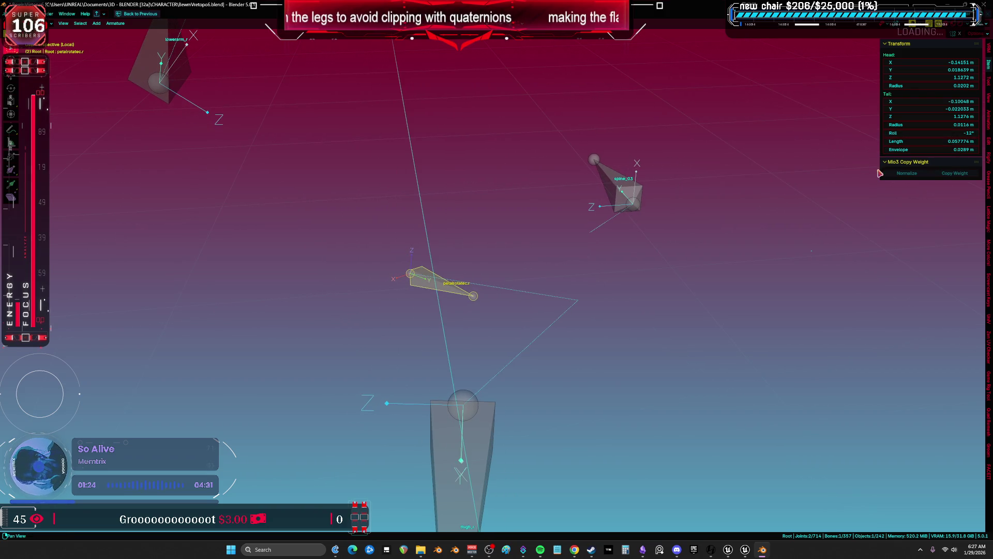
pyautogui.press('r')
pyautogui.press('y')
pyautogui.press('y')
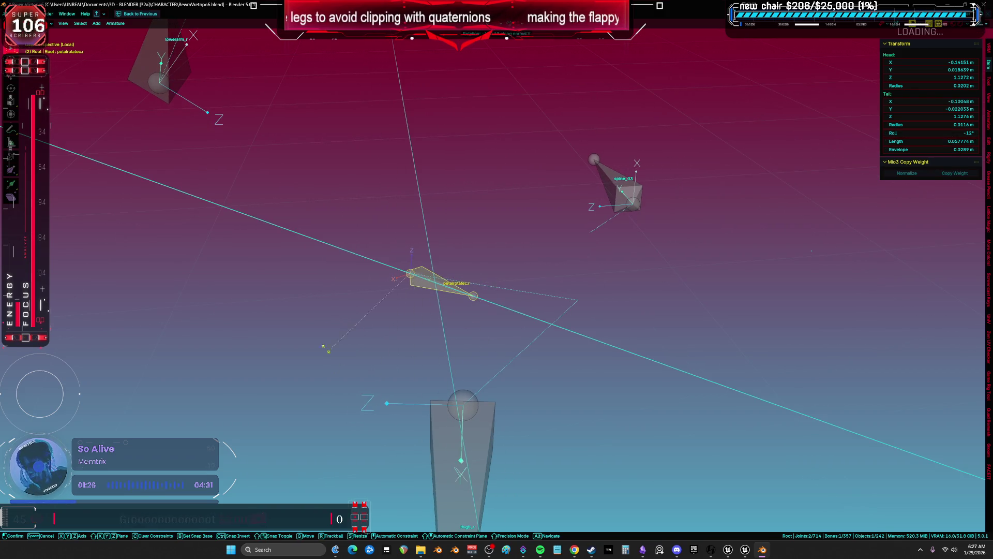
pyautogui.press('Escape')
pyautogui.moveTo(549, 250)
pyautogui.mouseDown()
pyautogui.moveTo(510, 244)
pyautogui.moveTo(530, 259)
pyautogui.moveTo(548, 254)
pyautogui.mouseUp()
pyautogui.press('r')
pyautogui.press('z')
pyautogui.press('z')
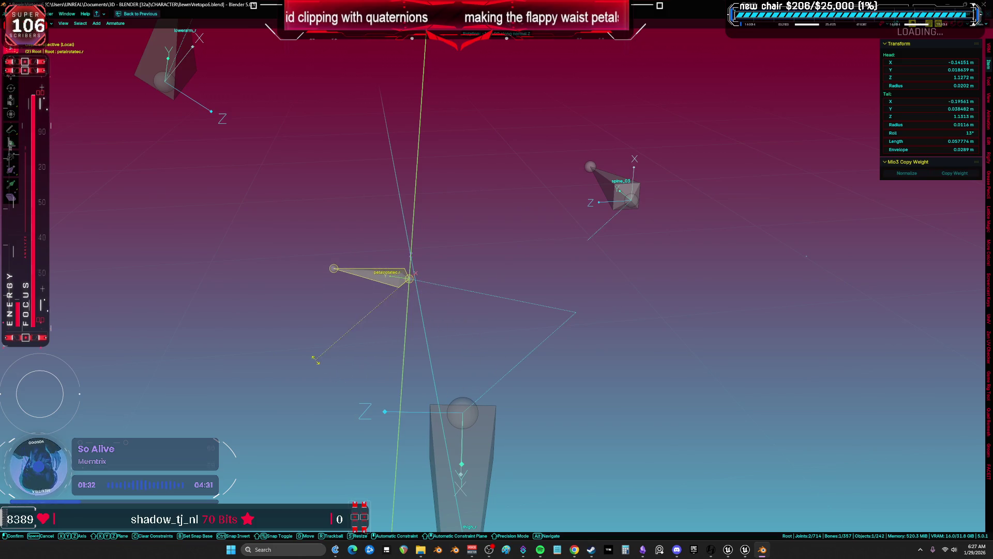
pyautogui.click(312, 306)
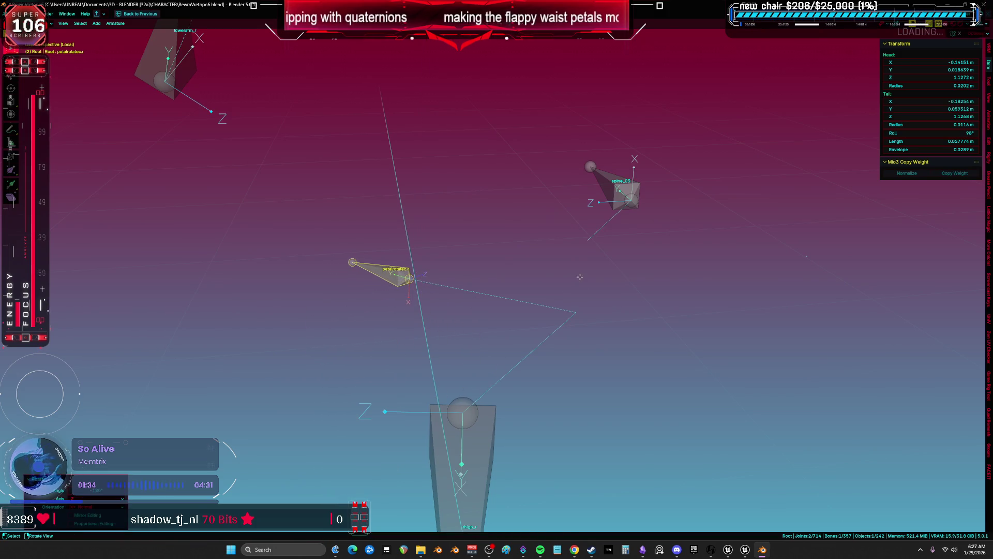
pyautogui.press('r')
pyautogui.press('y')
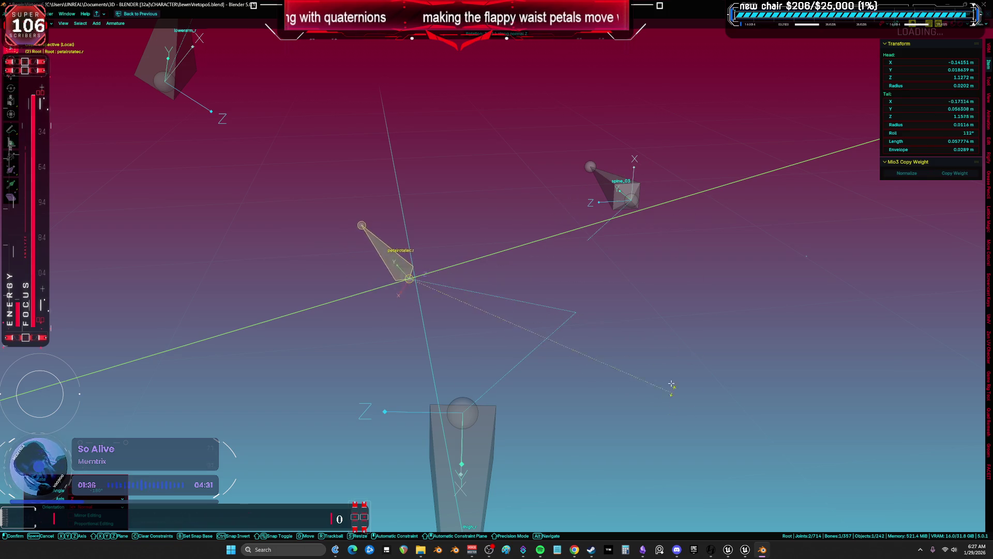
pyautogui.press('Escape')
pyautogui.moveTo(676, 292)
pyautogui.mouseDown()
pyautogui.moveTo(604, 285)
pyautogui.moveTo(797, 283)
pyautogui.moveTo(634, 287)
pyautogui.mouseUp()
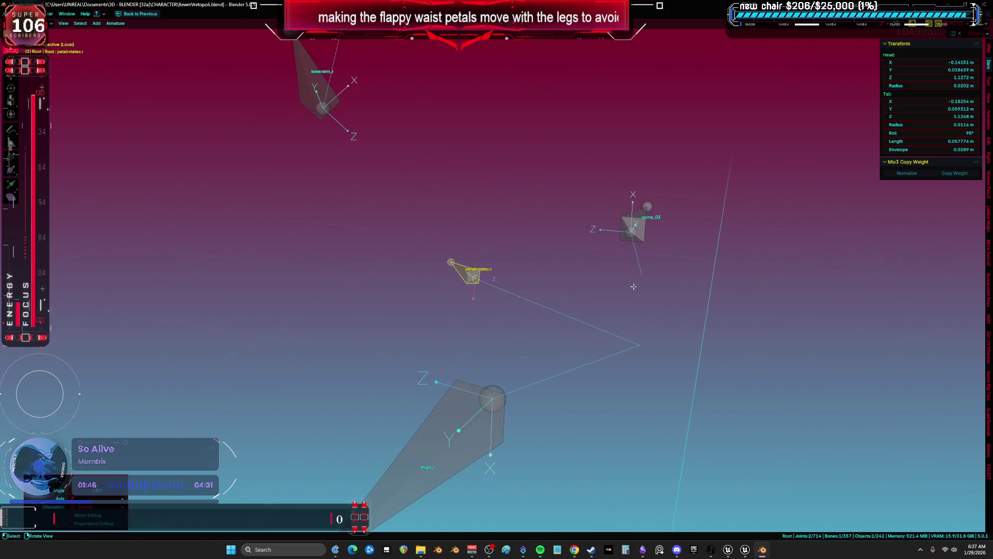
pyautogui.press('KP_1')
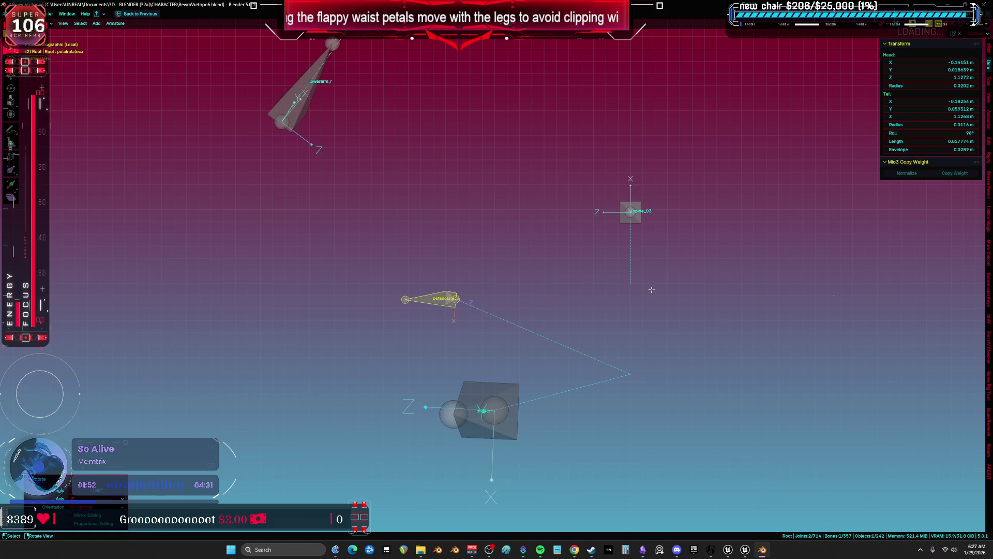
pyautogui.keyDown('shift'); pyautogui.click(515, 406); pyautogui.keyUp('shift')
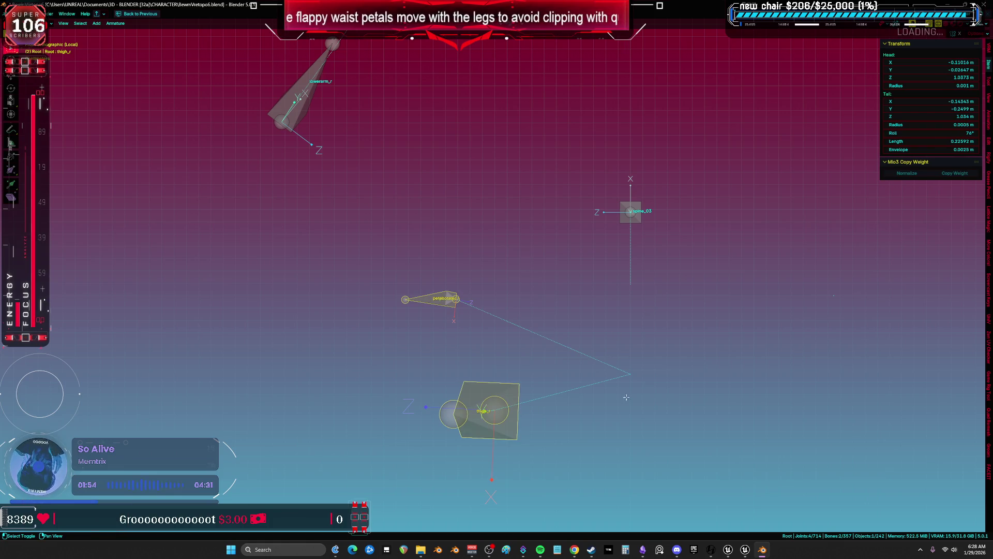
pyautogui.hotkey('shift', 'n')
pyautogui.click(793, 350)
pyautogui.moveTo(792, 348)
pyautogui.mouseDown()
pyautogui.moveTo(743, 326)
pyautogui.moveTo(714, 339)
pyautogui.moveTo(704, 360)
pyautogui.mouseUp()
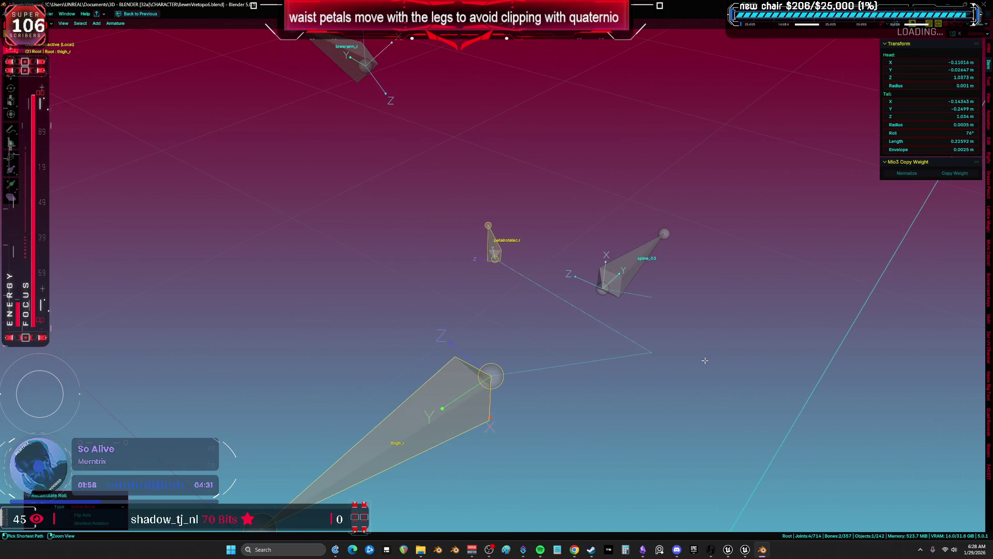
pyautogui.hotkey('ctrl', 'z')
pyautogui.moveTo(600, 370)
pyautogui.mouseDown()
pyautogui.moveTo(657, 341)
pyautogui.moveTo(641, 375)
pyautogui.moveTo(621, 377)
pyautogui.moveTo(618, 349)
pyautogui.mouseUp()
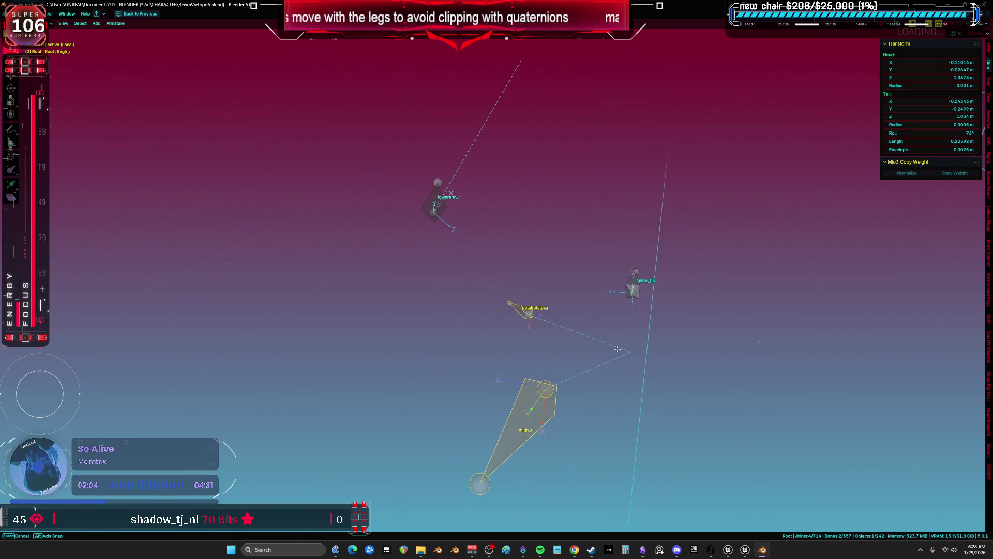
pyautogui.scroll(2, 616, 346)
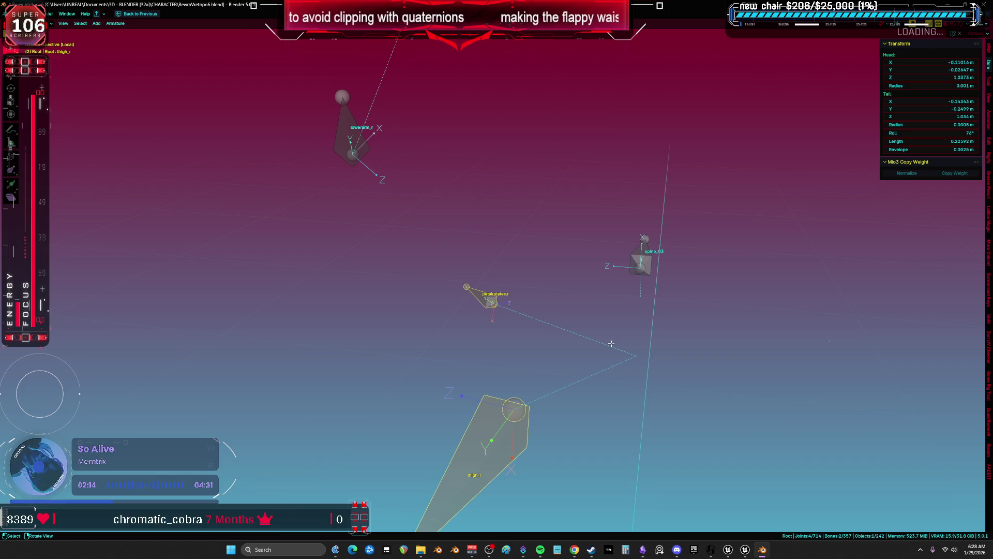
pyautogui.scroll(-10, 612, 343)
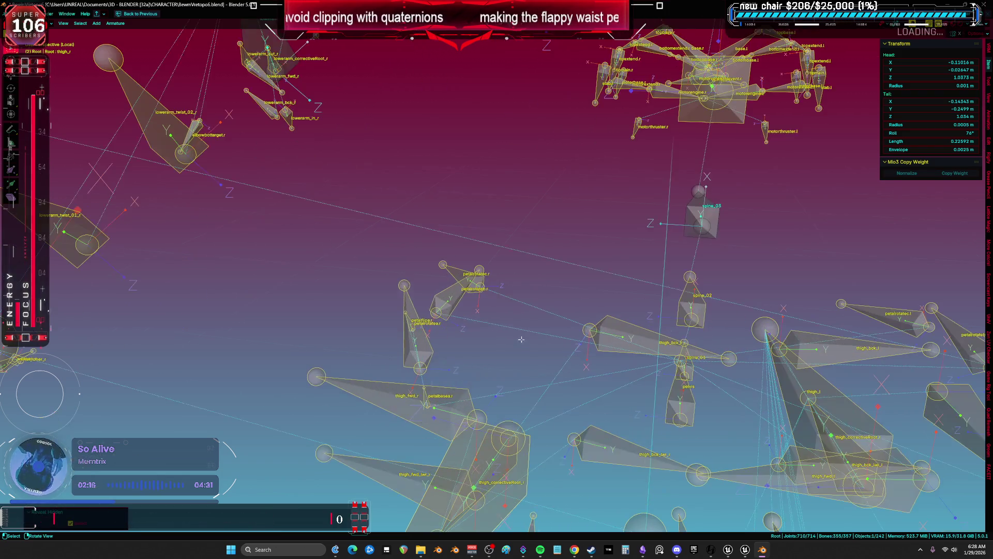
# - Select petalrotateb.r and rotate it about its local Z and X axes
pyautogui.click(454, 298)
pyautogui.moveTo(586, 315); pyautogui.dragTo(632, 341)
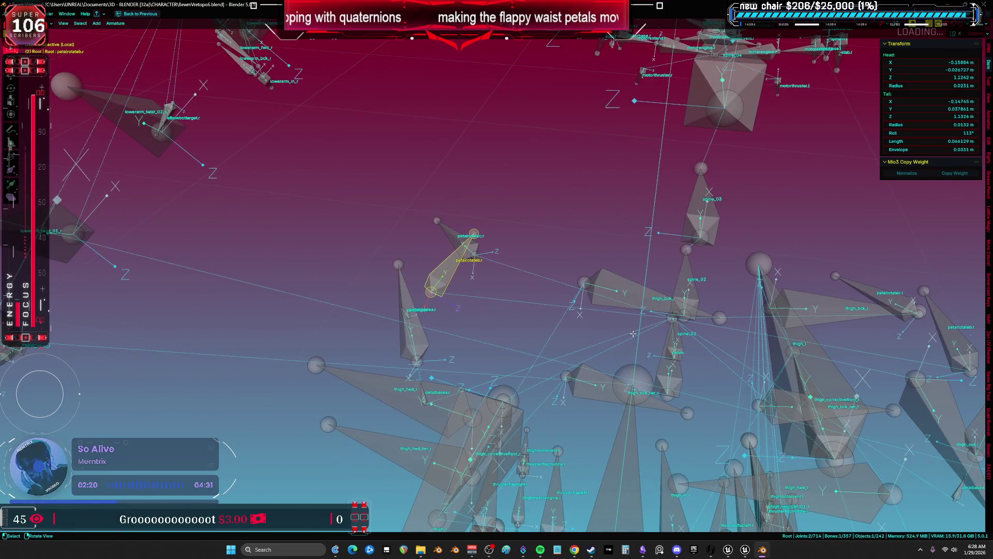
pyautogui.scroll(2, 633, 335)
pyautogui.press('r')
pyautogui.press('z')
pyautogui.press('z')
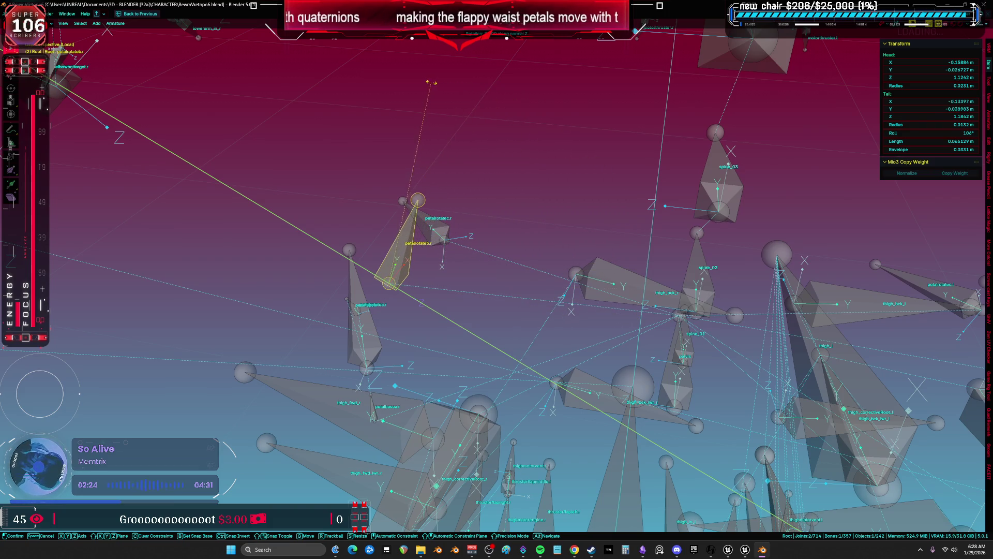
pyautogui.click(425, 82)
pyautogui.press('r')
pyautogui.press('x')
pyautogui.press('x')
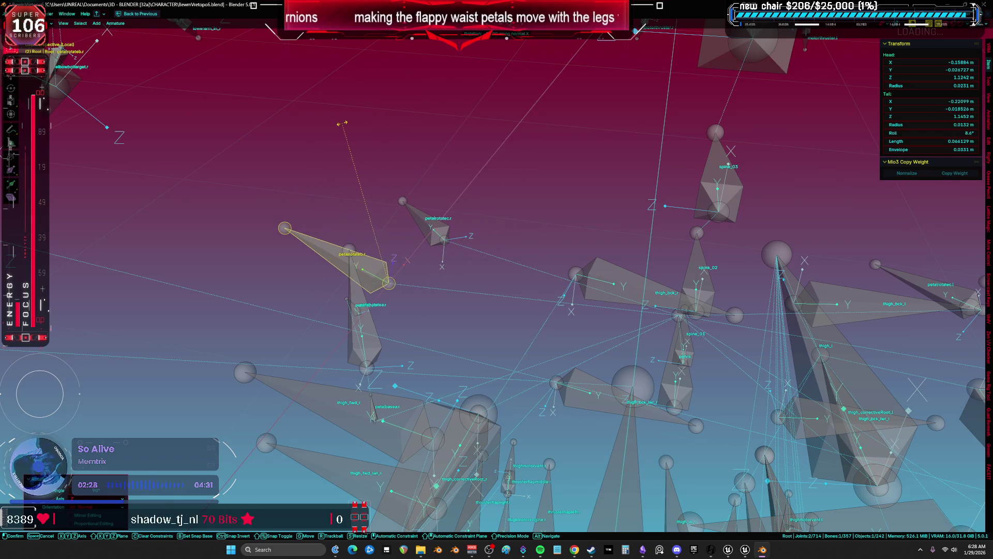
pyautogui.click(414, 232)
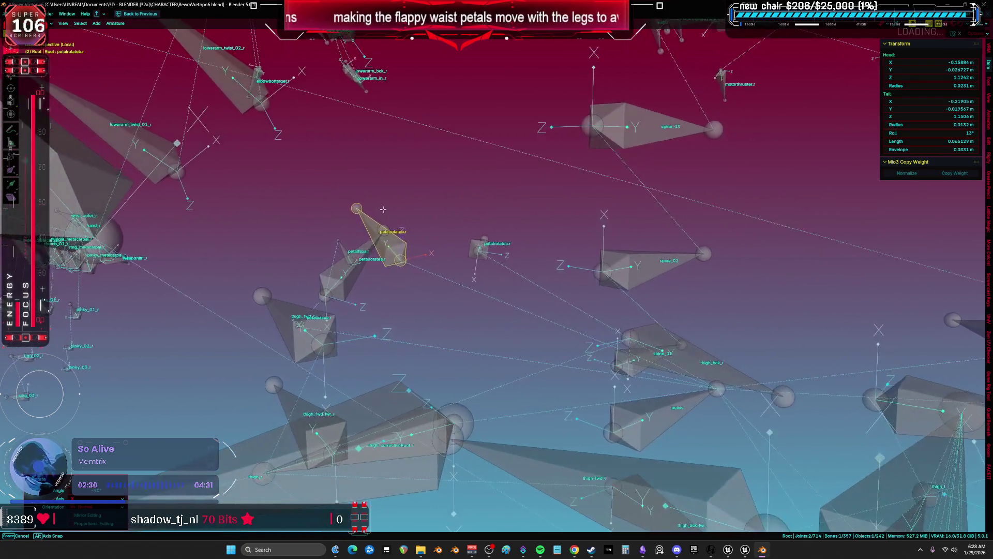
pyautogui.press('r')
pyautogui.press('Escape')
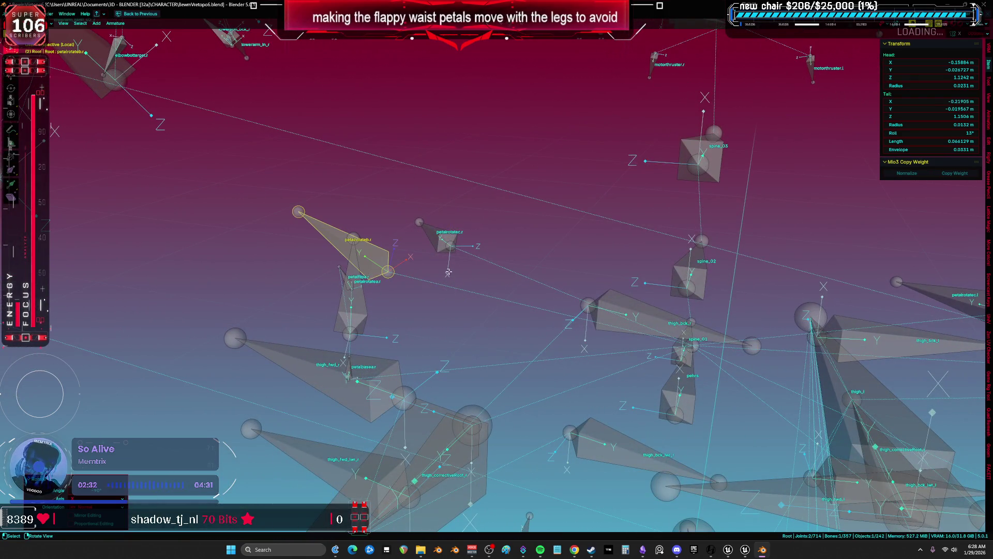
# - Add 90° to petalrotateb.r's Roll so it reads 103°, then add thigh_r to the selection
pyautogui.click(945, 133)
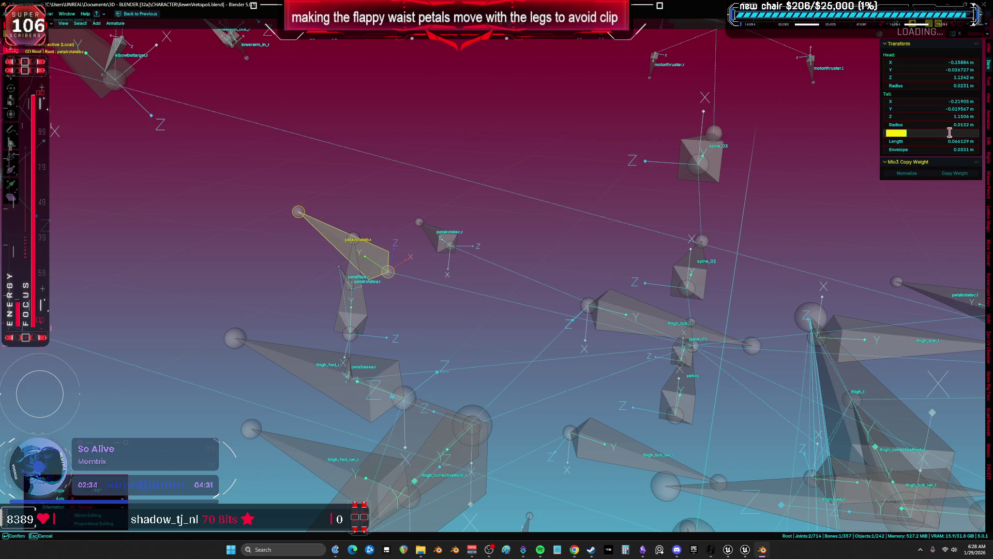
pyautogui.write('+90')
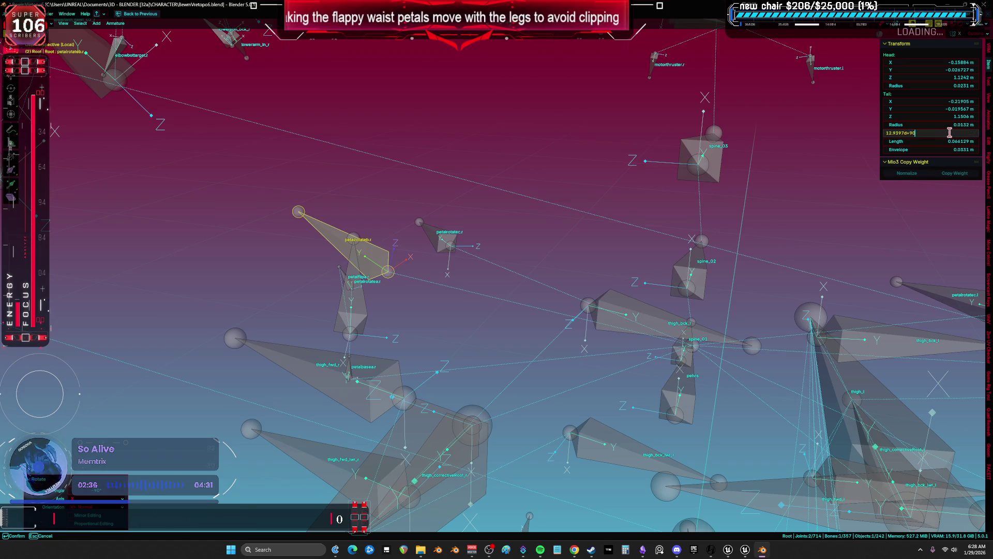
pyautogui.press('Return')
pyautogui.click(539, 234)
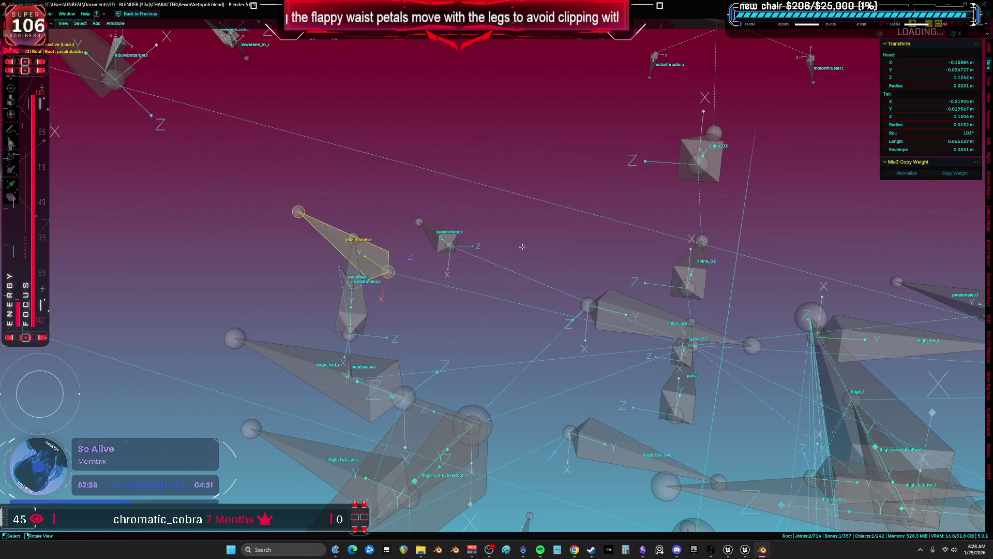
pyautogui.moveTo(523, 279)
pyautogui.mouseDown()
pyautogui.moveTo(557, 271)
pyautogui.moveTo(565, 241)
pyautogui.moveTo(565, 250)
pyautogui.mouseUp()
pyautogui.scroll(-3, 564, 249)
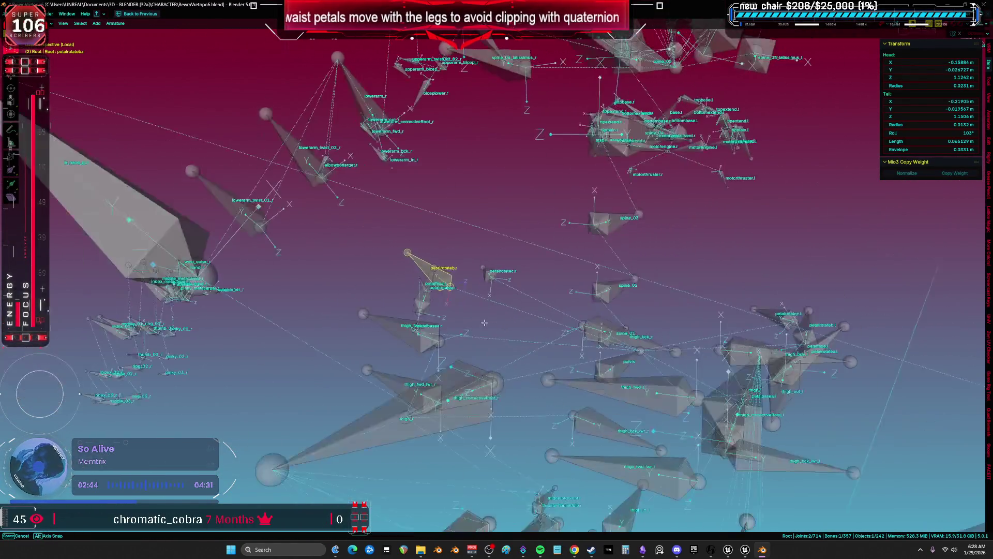
pyautogui.keyDown('shift'); pyautogui.click(375, 454); pyautogui.keyUp('shift')
# - Try aligning the bone roll to the active thigh bone, then undo it on thigh_r
pyautogui.hotkey('shift', 'n')
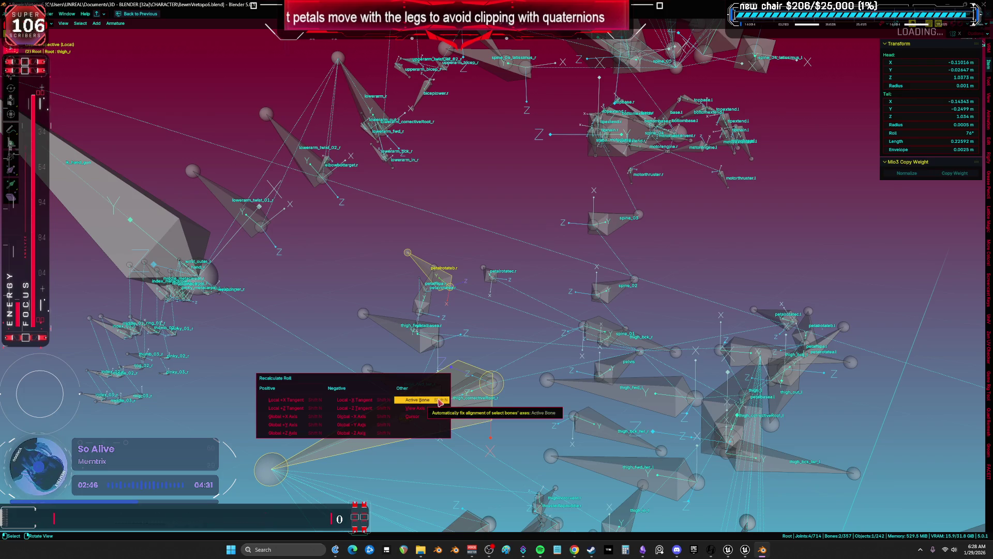
pyautogui.click(436, 404)
pyautogui.moveTo(466, 383); pyautogui.dragTo(569, 342)
pyautogui.press('r')
pyautogui.press('Escape')
pyautogui.hotkey('ctrl', 'z')
pyautogui.hotkey('ctrl', 'z')
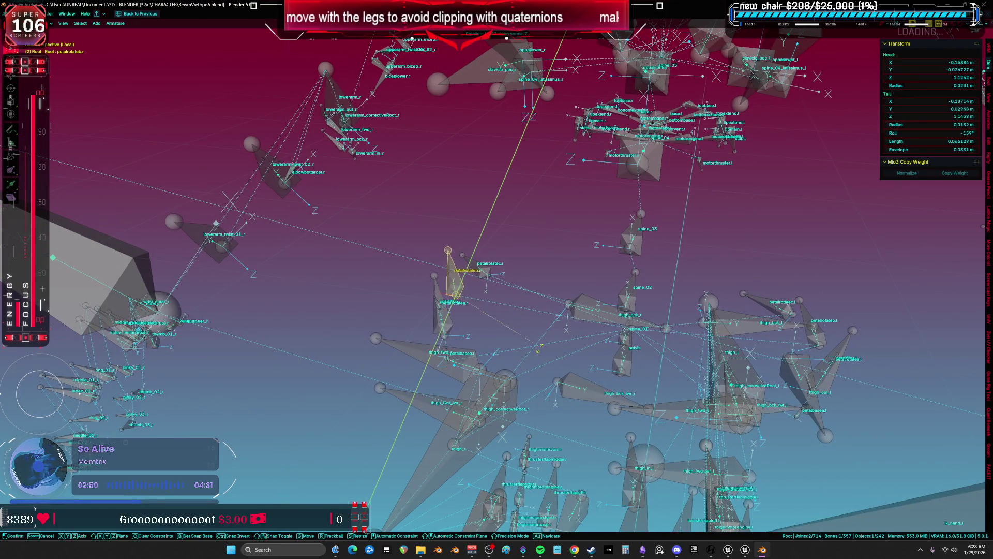
pyautogui.moveTo(497, 282); pyautogui.dragTo(506, 396)
# - Rotate the petalrotateb.r bone around its local Z, then X, then Z again
pyautogui.press('r')
pyautogui.press('z')
pyautogui.press('z')
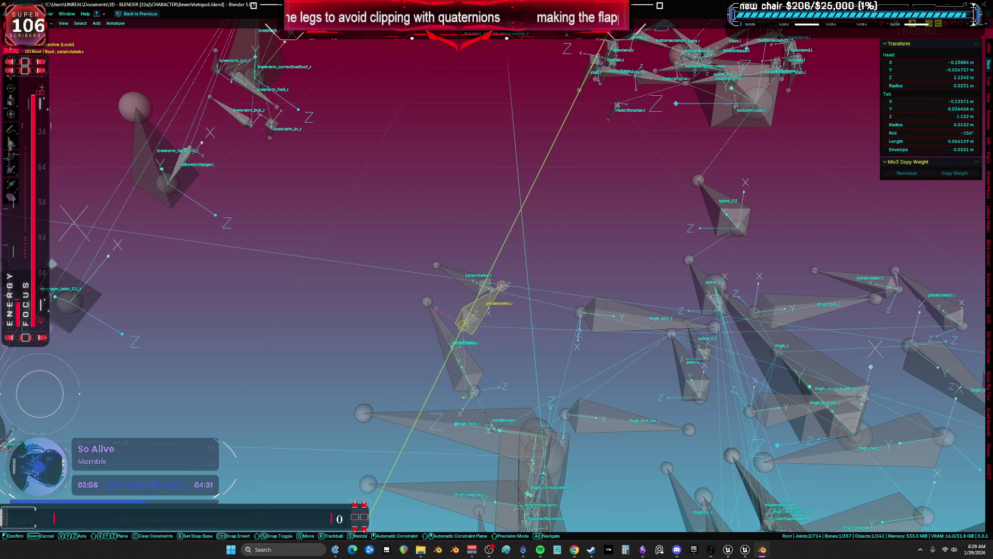
pyautogui.click(548, 325)
pyautogui.moveTo(532, 310); pyautogui.dragTo(548, 324)
pyautogui.press('r')
pyautogui.press('x')
pyautogui.press('x')
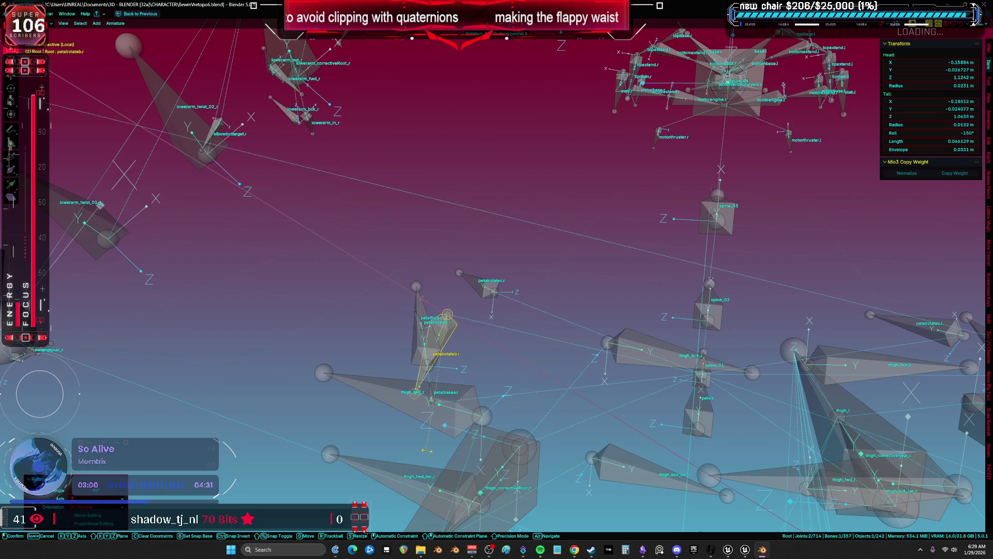
pyautogui.click(386, 350)
pyautogui.moveTo(386, 349); pyautogui.dragTo(590, 339)
pyautogui.press('r')
pyautogui.press('z')
pyautogui.press('z')
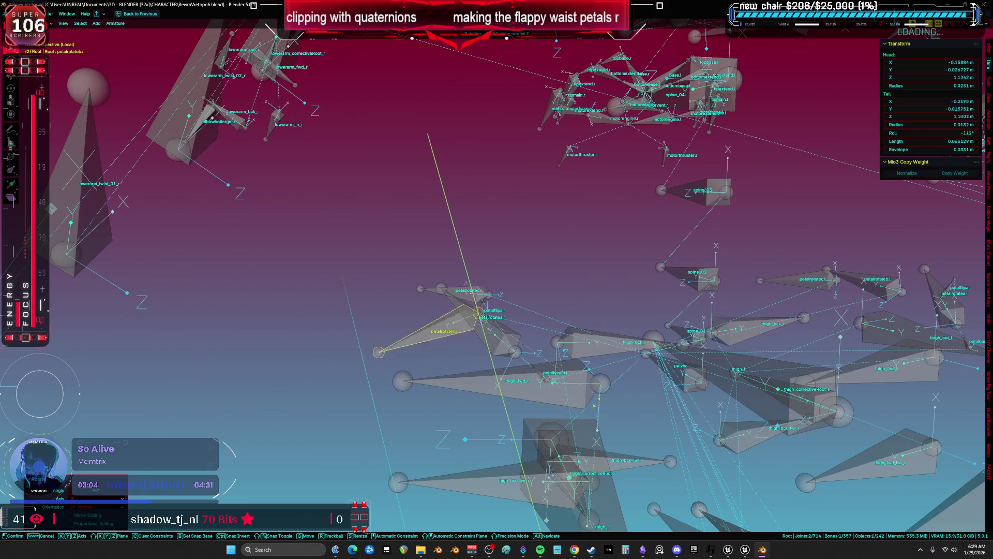
pyautogui.moveTo(497, 279); pyautogui.dragTo(538, 284)
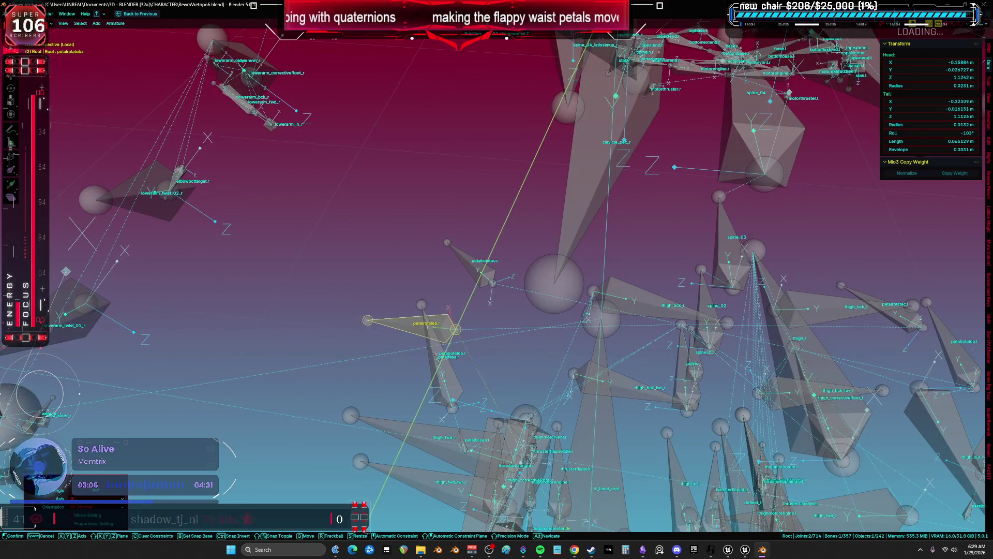
pyautogui.press('Return')
# - Switch to Object mode and show the full character in front view
pyautogui.press('Tab')
pyautogui.moveTo(471, 353); pyautogui.dragTo(511, 354)
pyautogui.press('KP_Divide')
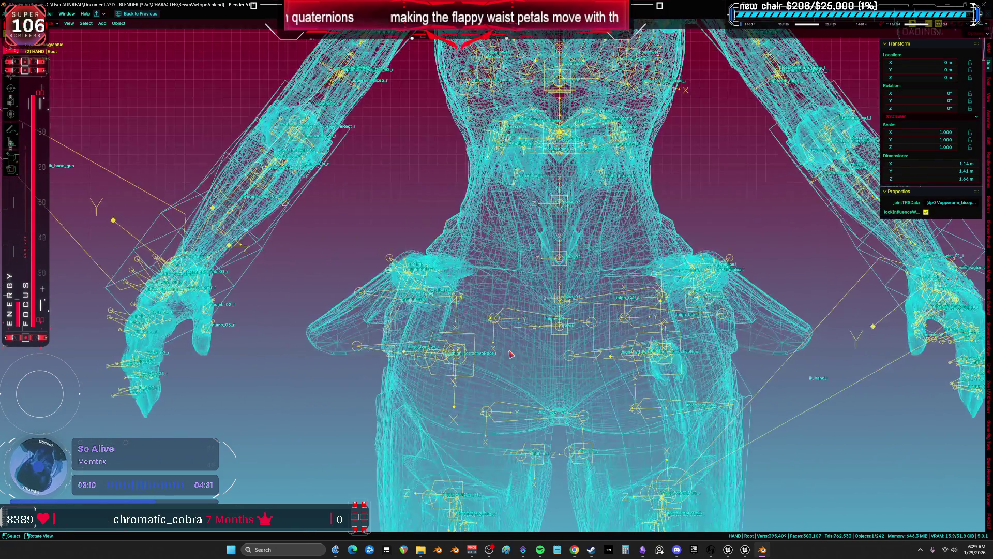
# - Select the body and leg meshes with the rig and start an FBX export
pyautogui.keyDown('shift'); pyautogui.click(472, 328); pyautogui.keyUp('shift')
pyautogui.keyDown('shift'); pyautogui.click(378, 419); pyautogui.keyUp('shift')
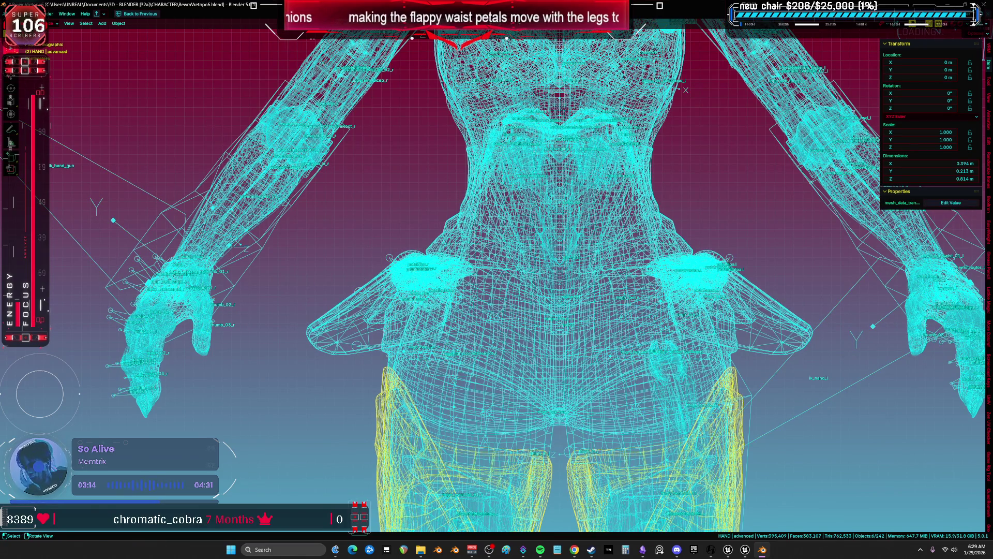
pyautogui.click(18, 13)
pyautogui.moveTo(57, 127)
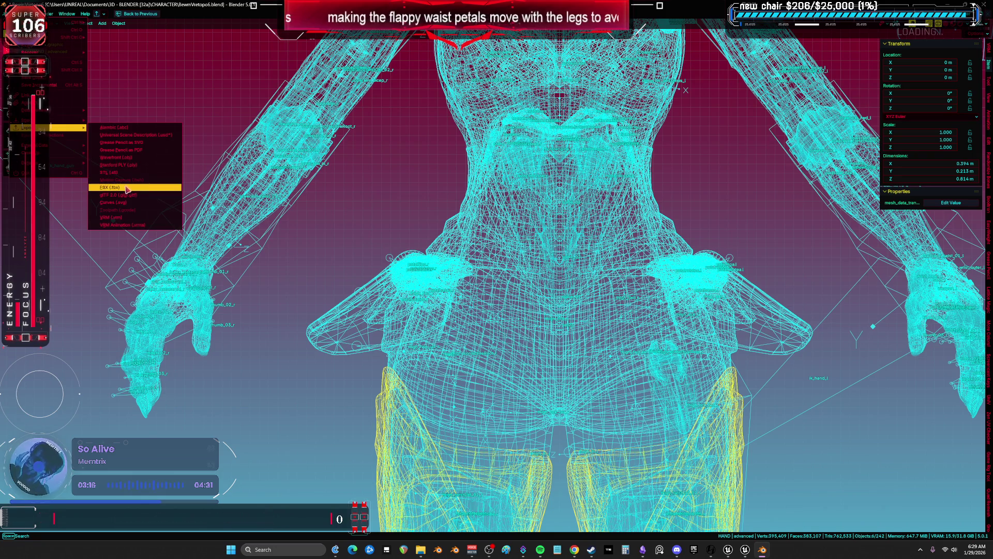
pyautogui.click(135, 187)
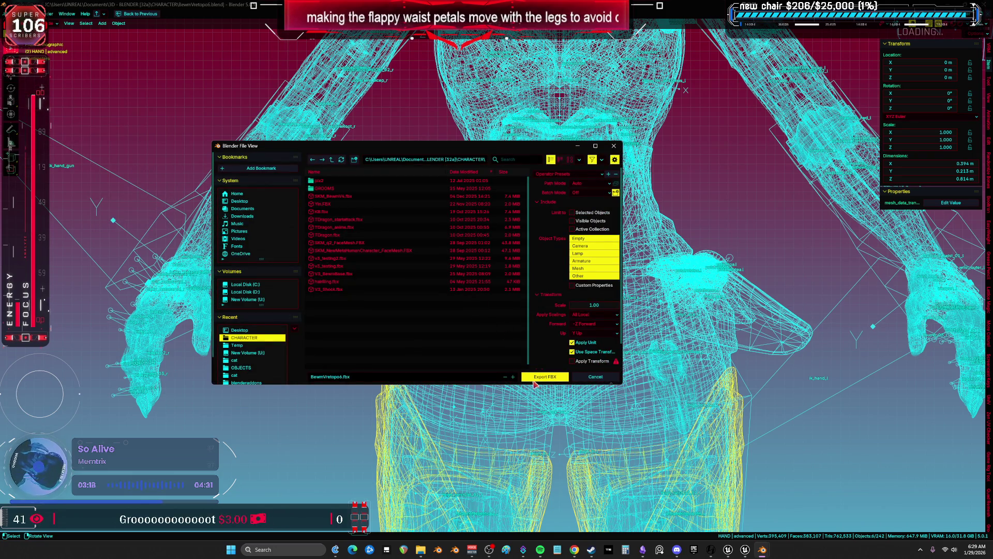
# - Export over Desktop/TESST.fbx with the UE Skeletal Base preset, then return to Unreal
pyautogui.click(239, 201)
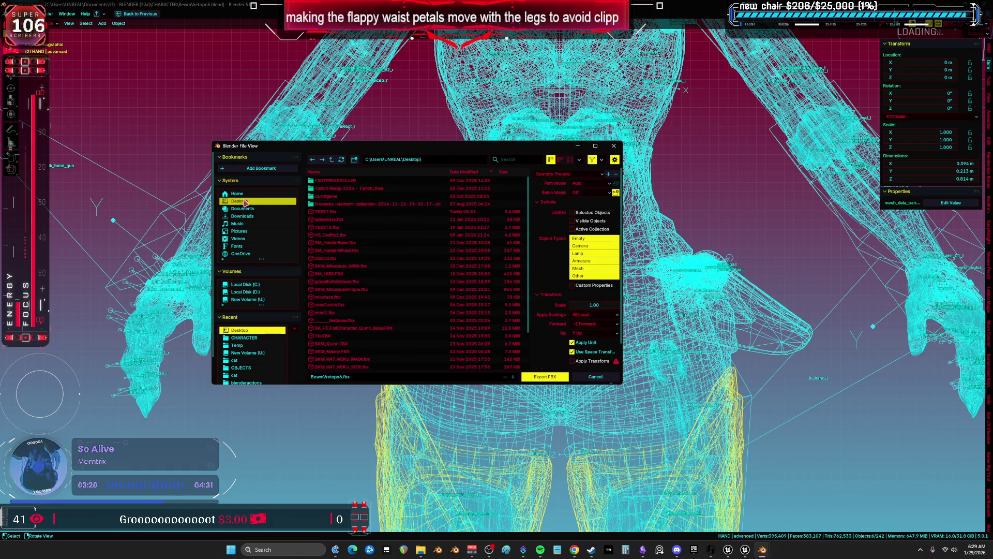
pyautogui.click(342, 212)
pyautogui.click(580, 174)
pyautogui.click(578, 193)
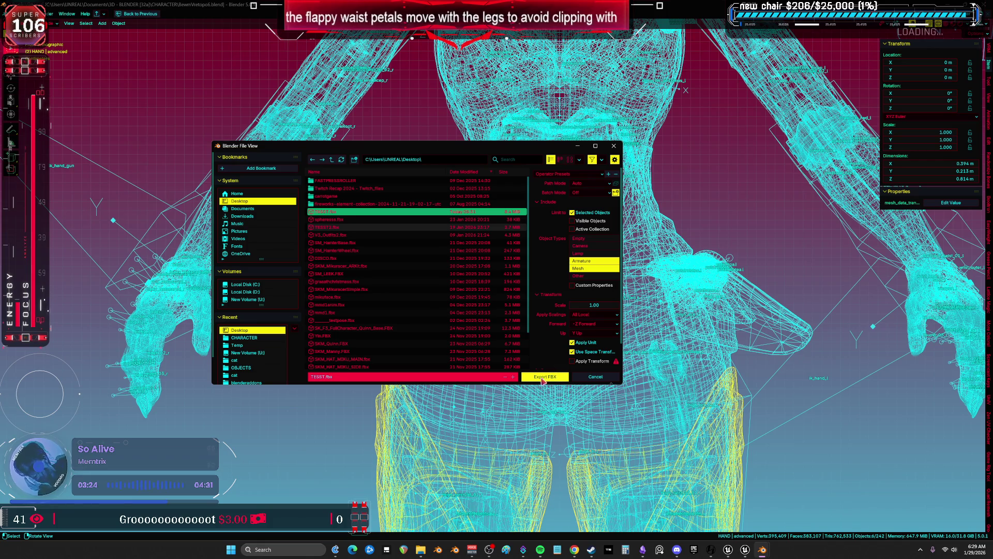
pyautogui.click(542, 379)
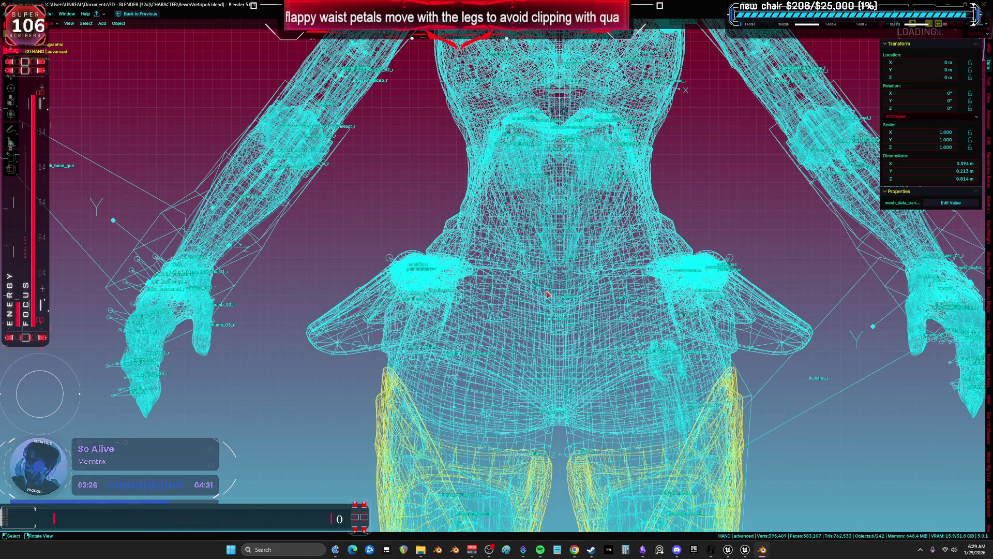
pyautogui.click(746, 553)
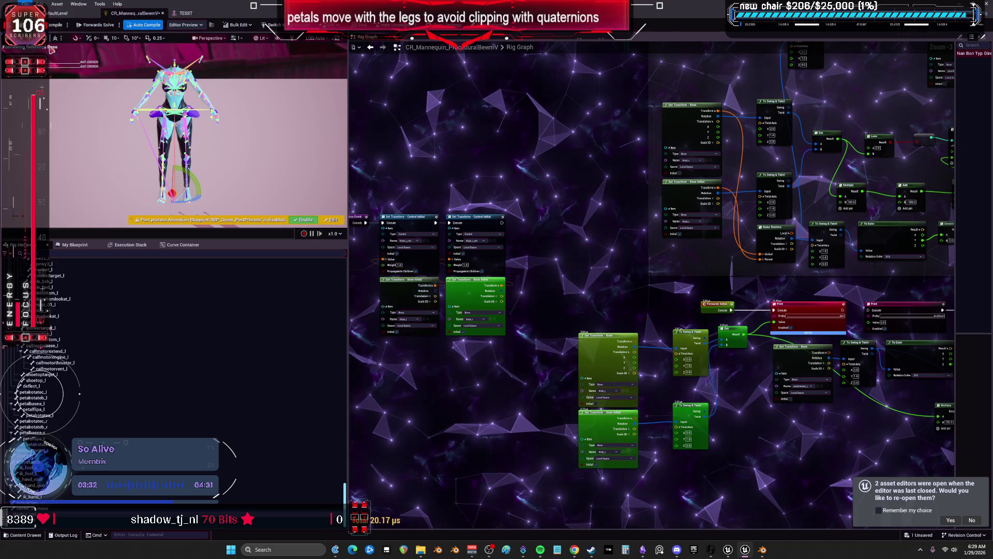
# - Reimport the TESST mesh from the new FBX in its editor, then close that editor
pyautogui.click(61, 14)
pyautogui.click(185, 13)
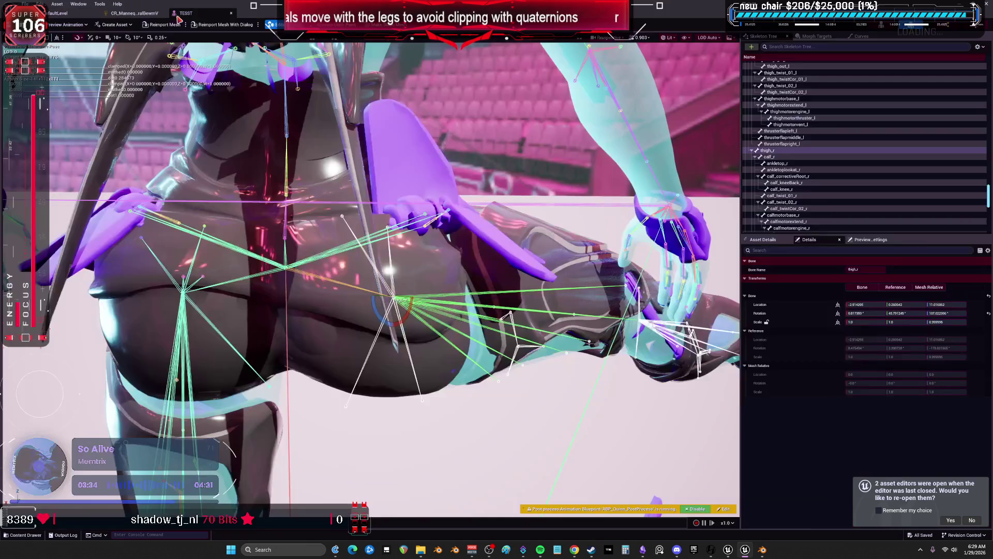
pyautogui.click(165, 26)
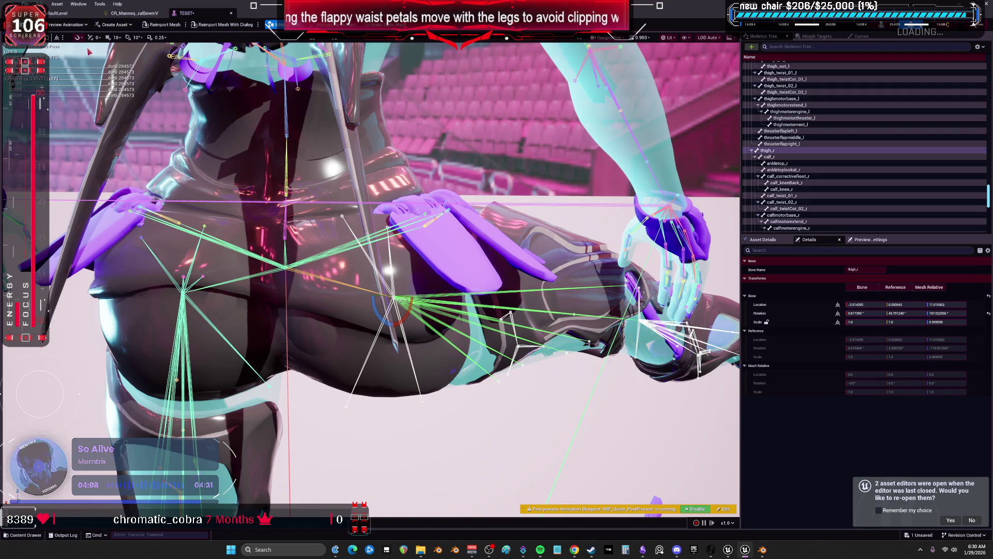
pyautogui.click(231, 13)
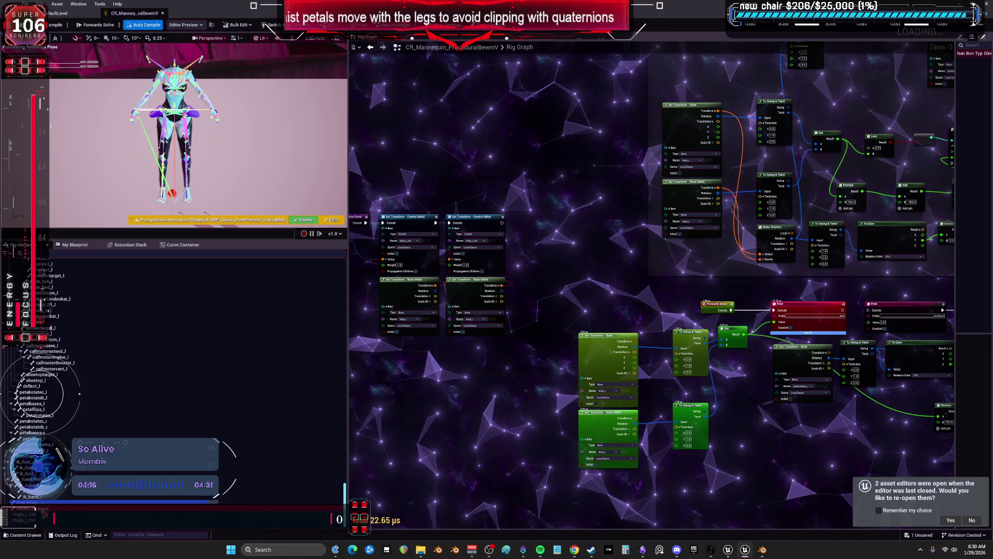
# - Import the TESST mesh's bone tree, including thigh bones, into the Rig Hierarchy
pyautogui.scroll(10, 104, 362)
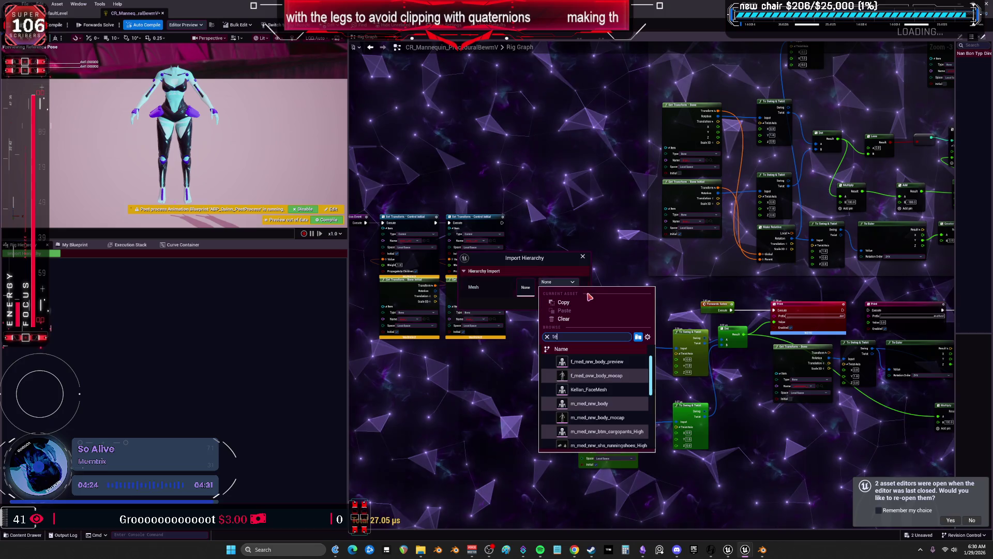
pyautogui.write('tess')
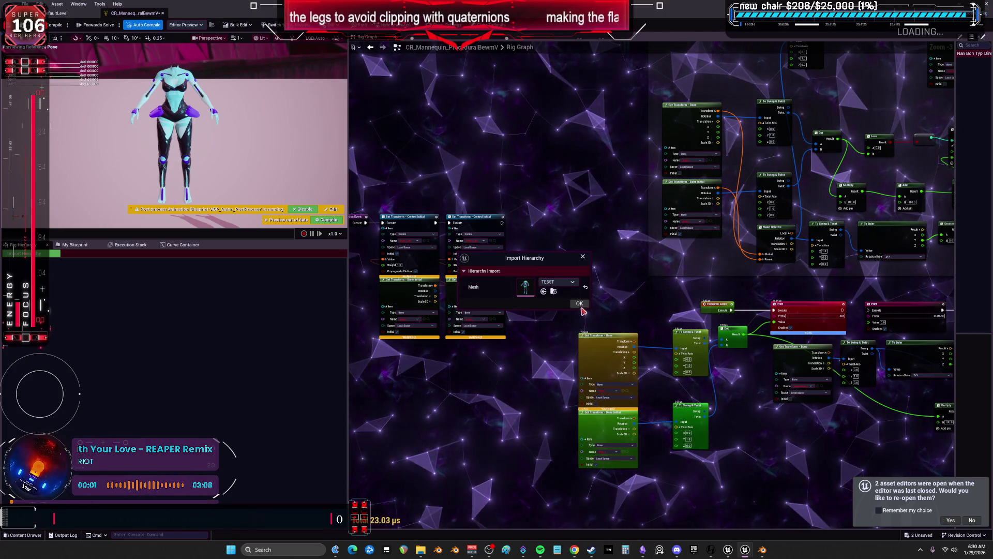
pyautogui.click(579, 303)
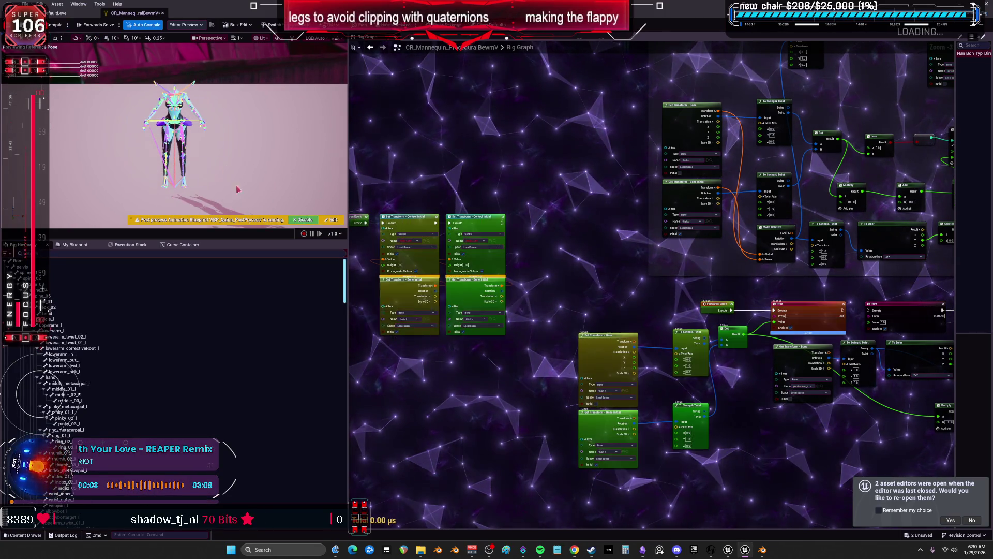
pyautogui.scroll(-15, 171, 378)
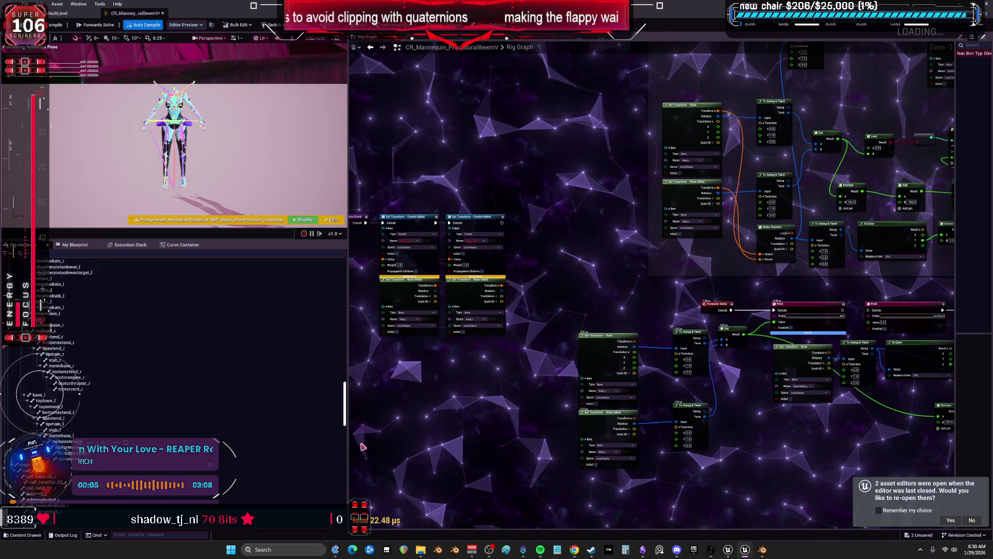
pyautogui.scroll(10, 171, 377)
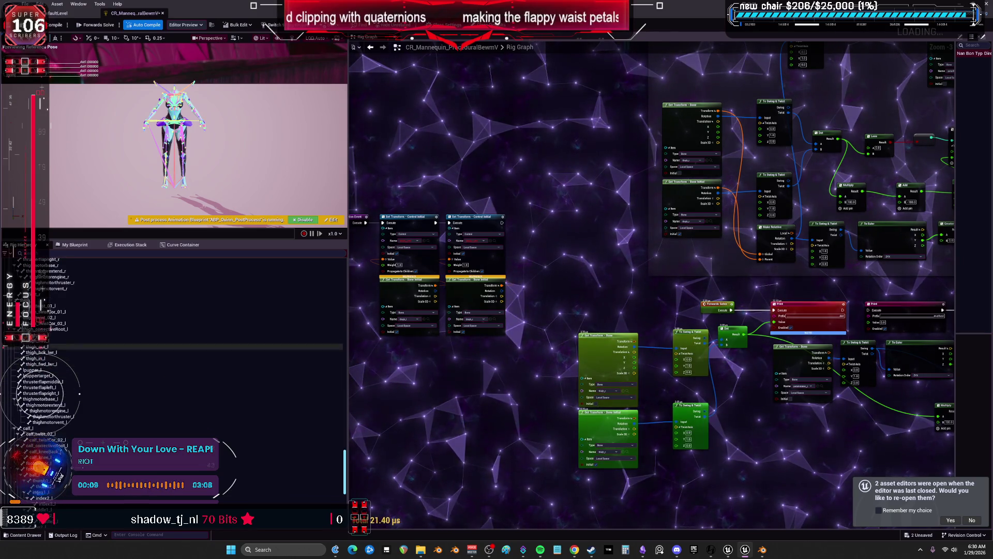
pyautogui.rightClick(36, 300)
# - Dismiss the hierarchy menus and save CR_Mannequin_ProceduralBewmV with Ctrl+S
pyautogui.moveTo(84, 332)
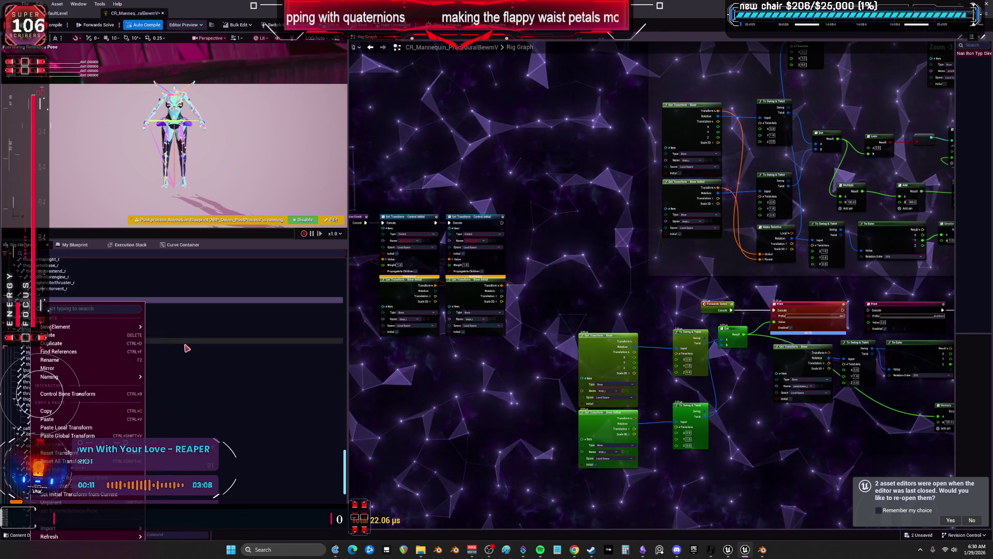
pyautogui.click(179, 338)
pyautogui.scroll(10, 235, 355)
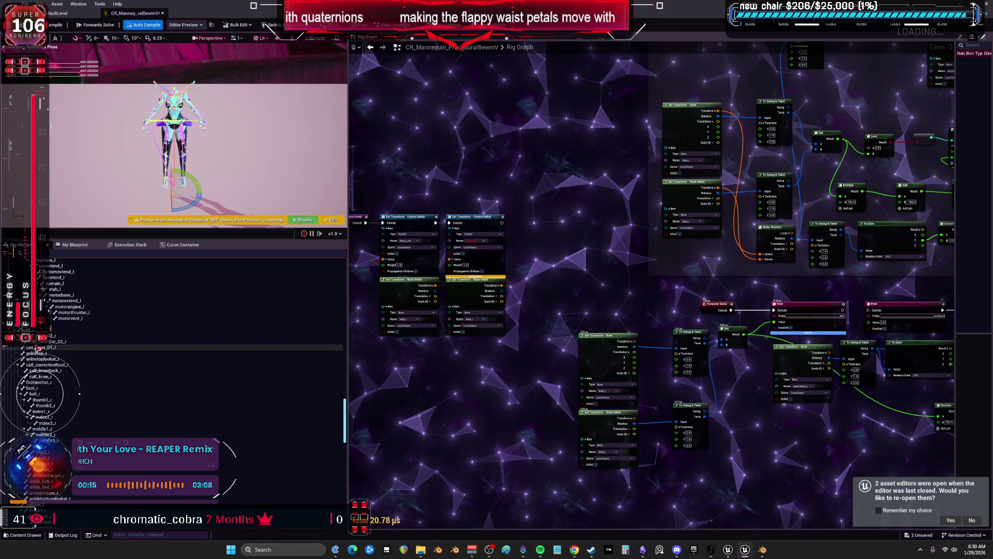
pyautogui.rightClick(31, 324)
pyautogui.moveTo(138, 355)
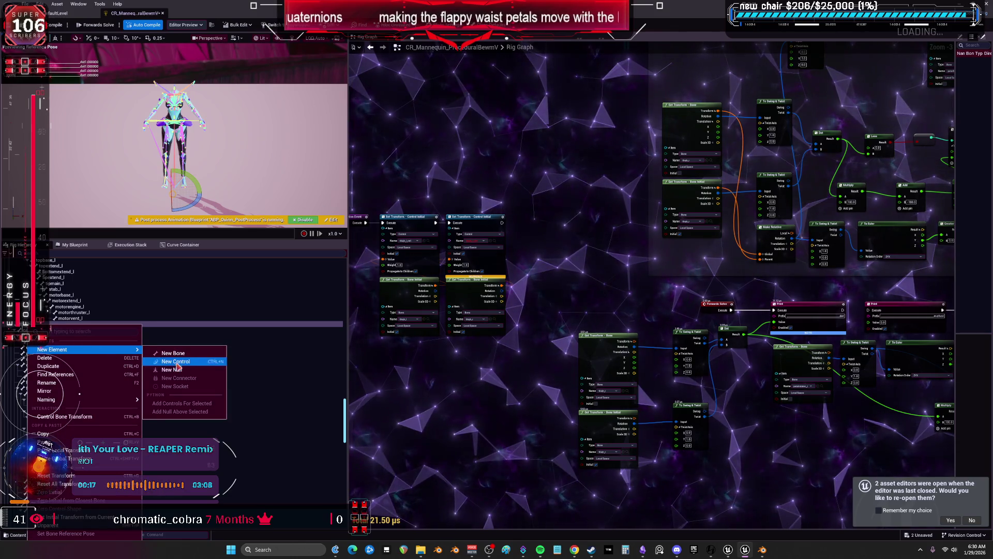
pyautogui.press('Escape')
pyautogui.hotkey('ctrl', 's')
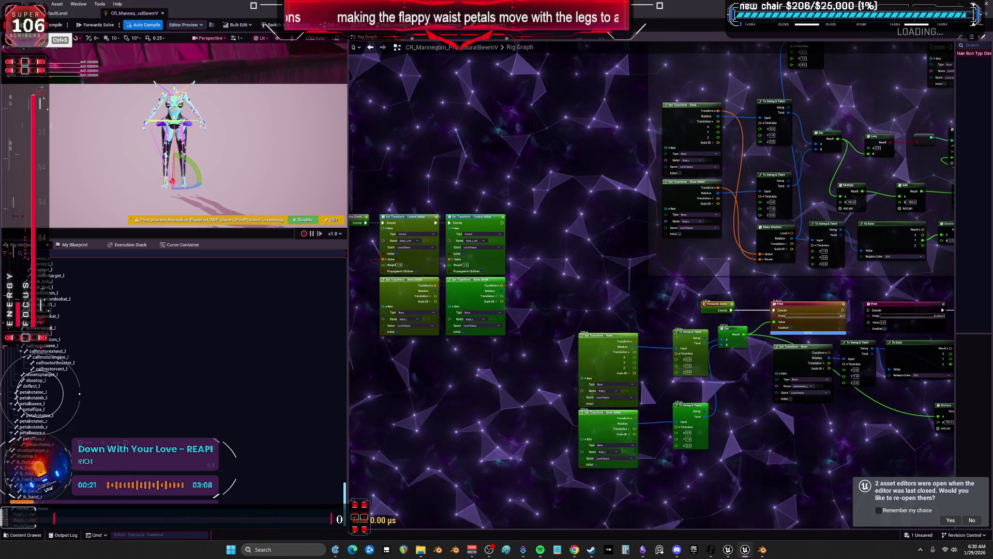
pyautogui.hotkey('ctrl', 's')
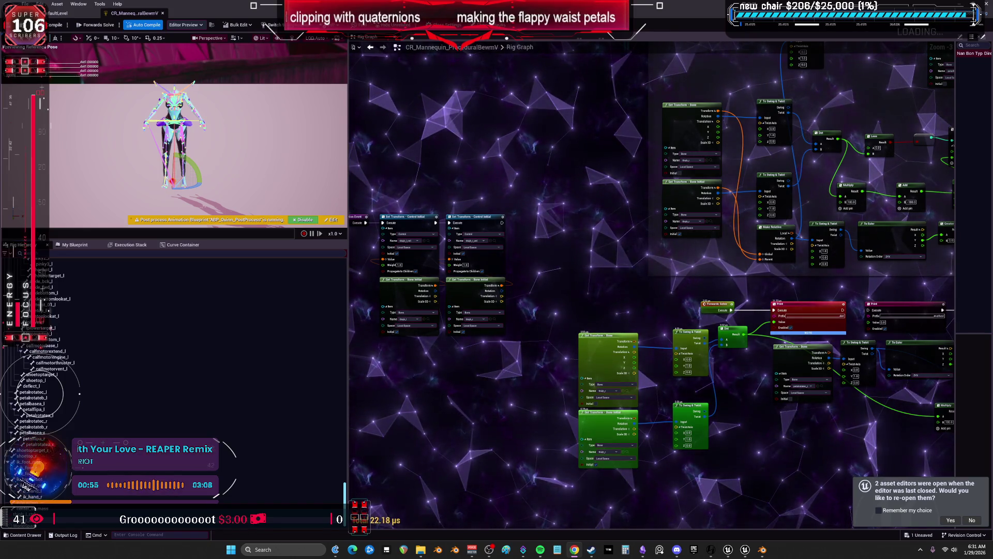
# - Move the To Swing & Twist and To Euler nodes down beside the lower Get Transform - Bone node
pyautogui.scroll(2, 664, 244)
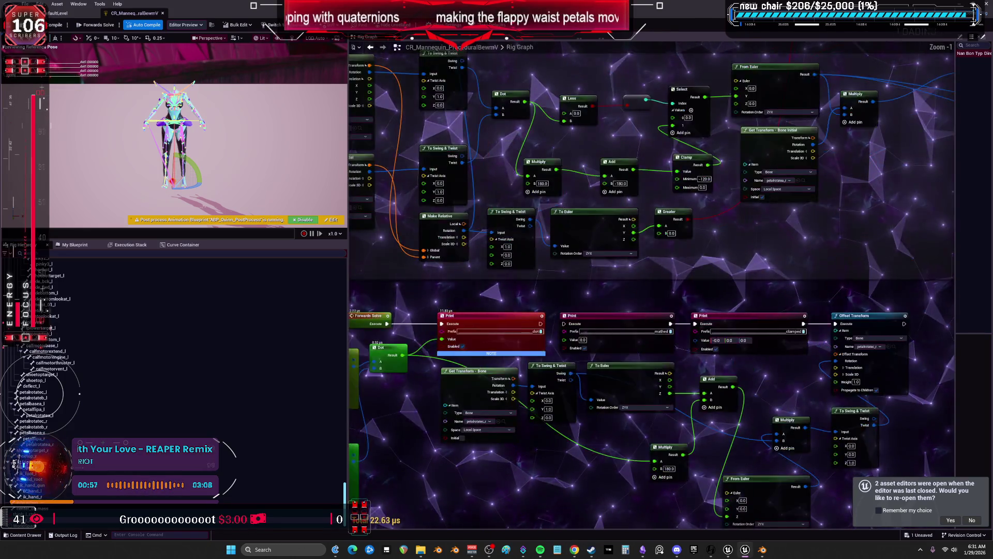
pyautogui.moveTo(462, 327); pyautogui.dragTo(548, 302)
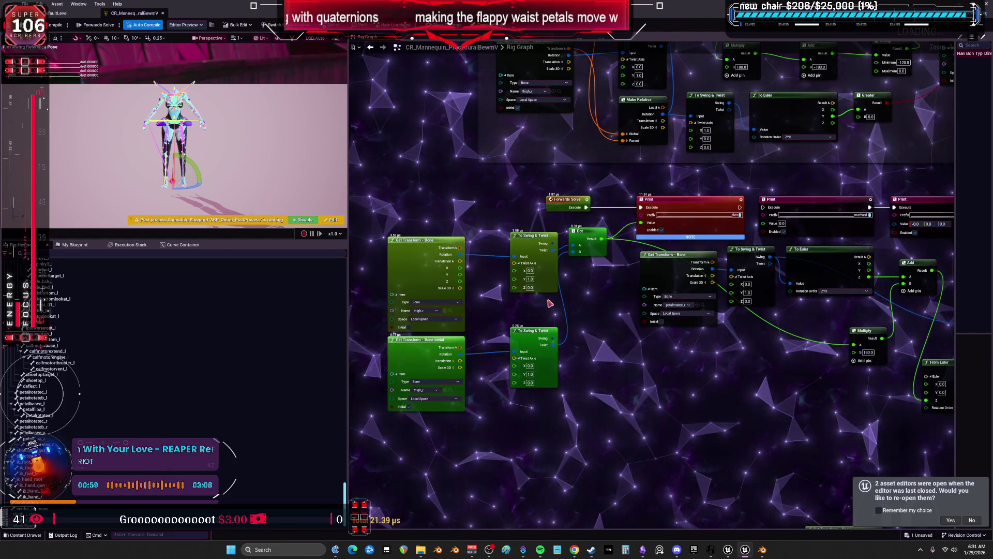
pyautogui.scroll(-4, 550, 304)
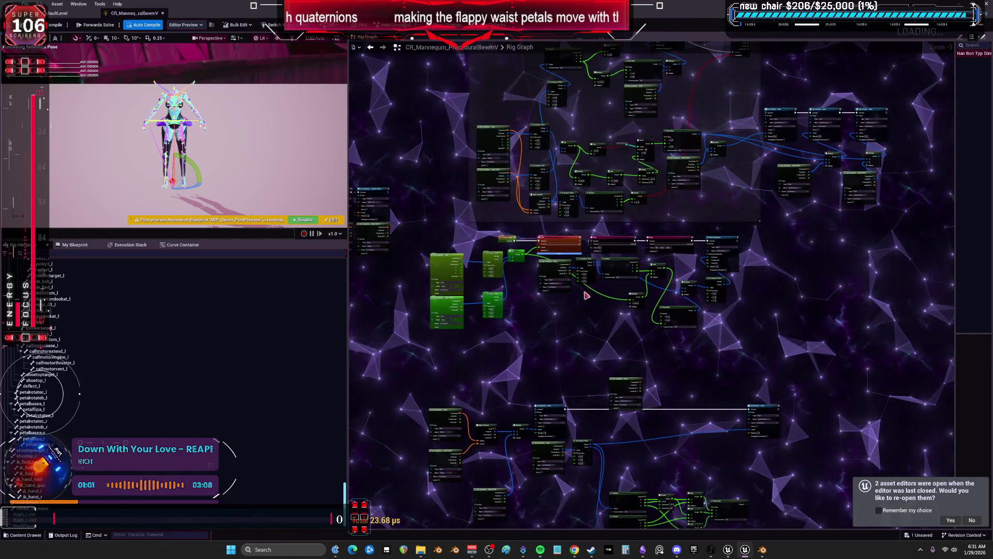
pyautogui.scroll(4, 580, 297)
pyautogui.moveTo(536, 211); pyautogui.dragTo(546, 264)
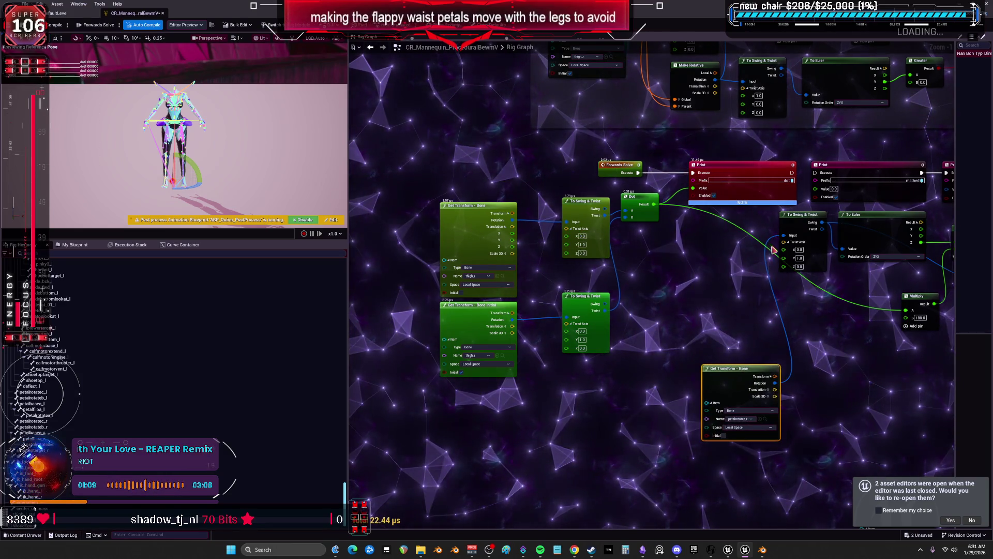
pyautogui.moveTo(806, 265); pyautogui.dragTo(816, 310)
pyautogui.moveTo(818, 372); pyautogui.dragTo(814, 377)
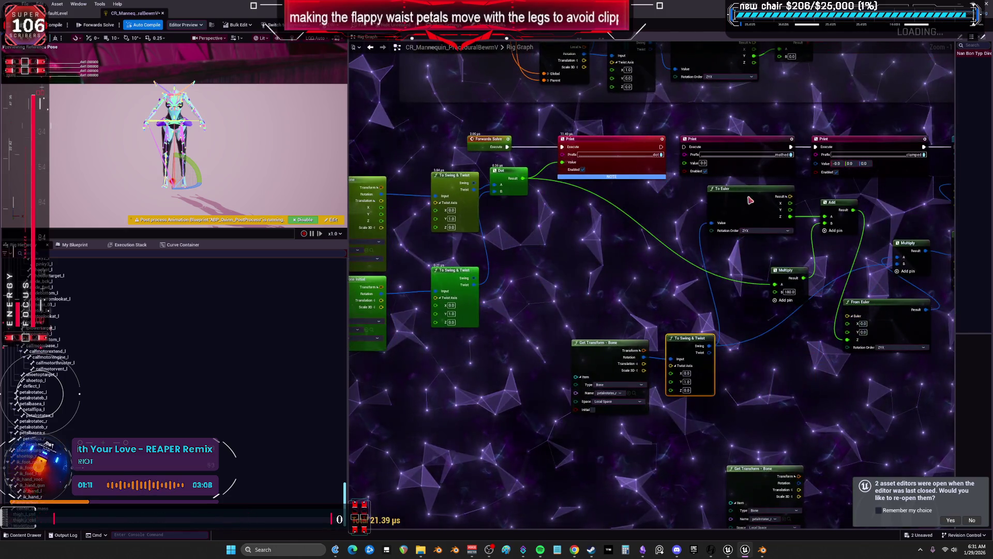
pyautogui.moveTo(750, 200); pyautogui.dragTo(782, 355)
pyautogui.moveTo(451, 120); pyautogui.dragTo(559, 144)
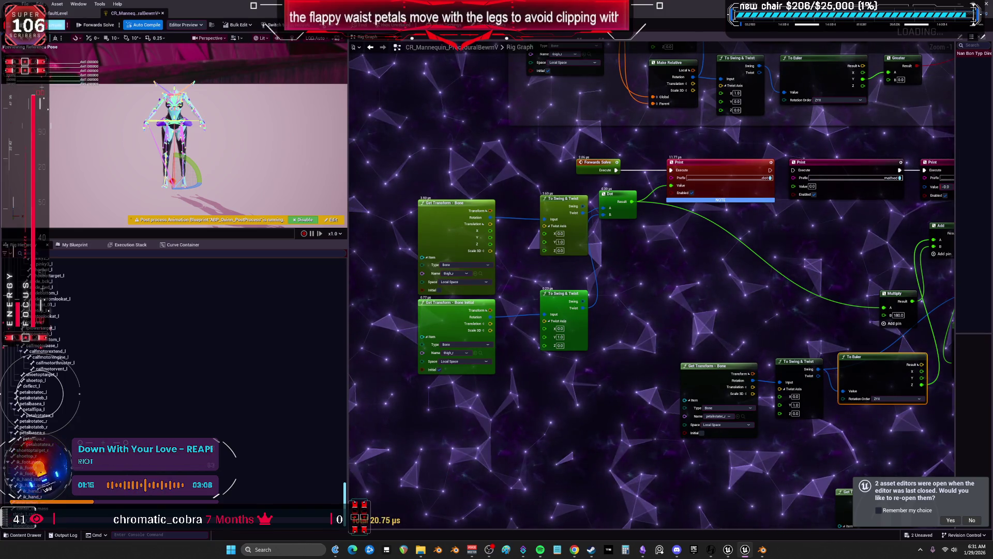
pyautogui.moveTo(361, 118)
pyautogui.mouseDown()
pyautogui.moveTo(672, 169)
pyautogui.moveTo(679, 207)
pyautogui.mouseUp()
pyautogui.scroll(1, 679, 207)
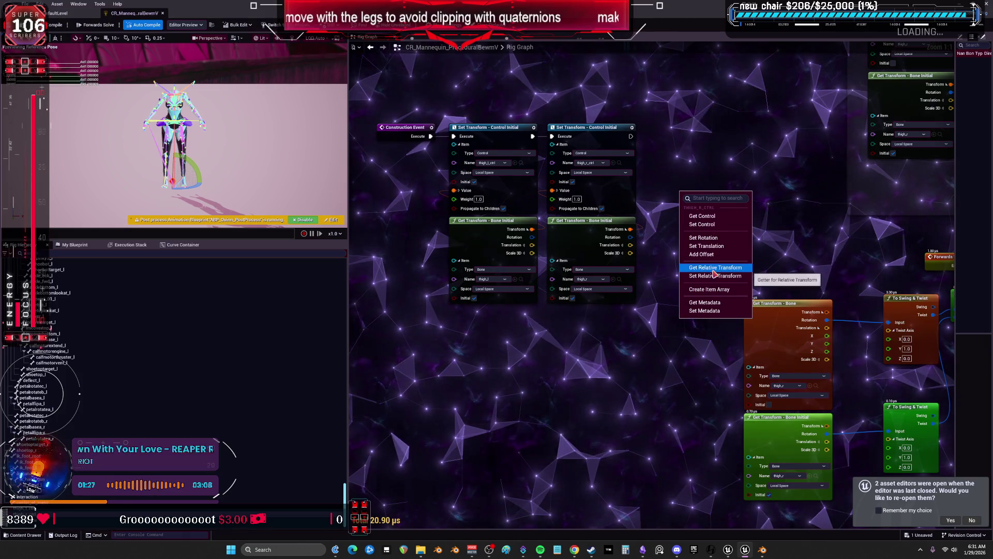
# - Replace a pasted Get Relative Transform node with a Get Transform - Control node for thigh_r_ctrl
pyautogui.hotkey('ctrl', 'v')
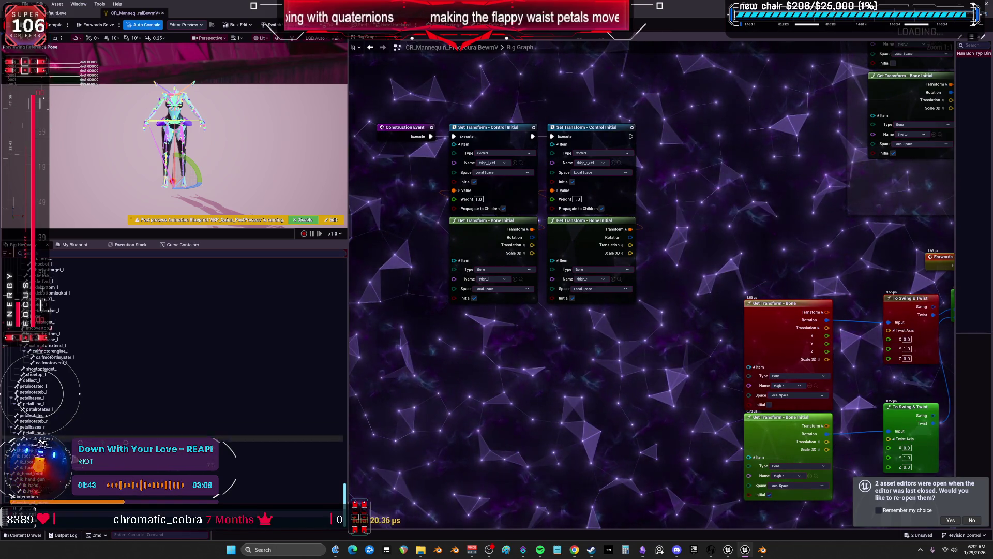
pyautogui.press('Delete')
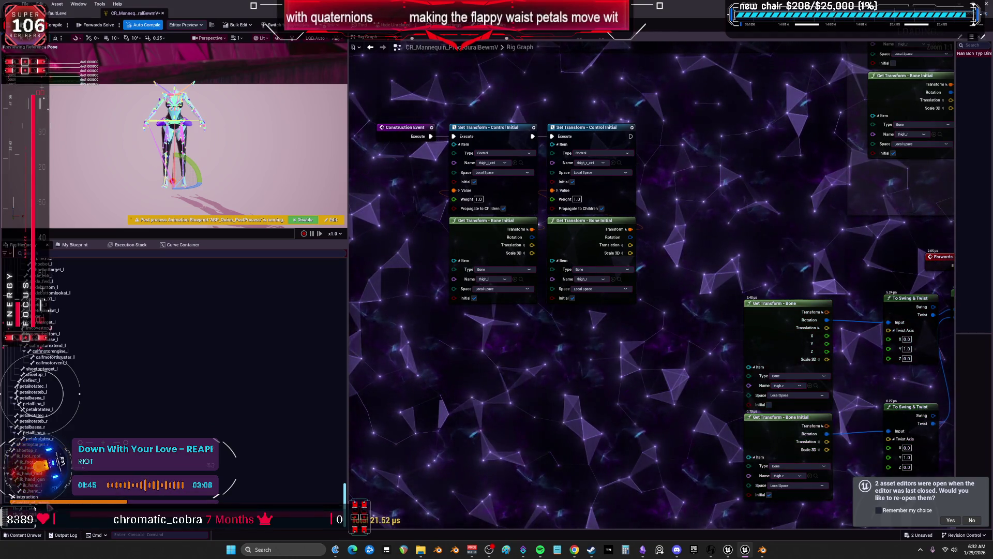
pyautogui.moveTo(21, 512); pyautogui.dragTo(705, 218)
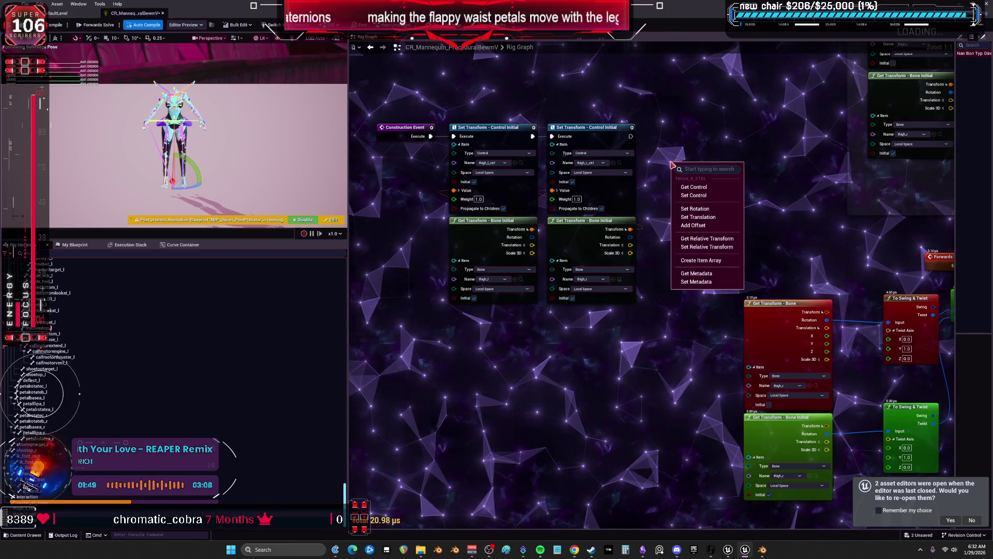
pyautogui.click(723, 187)
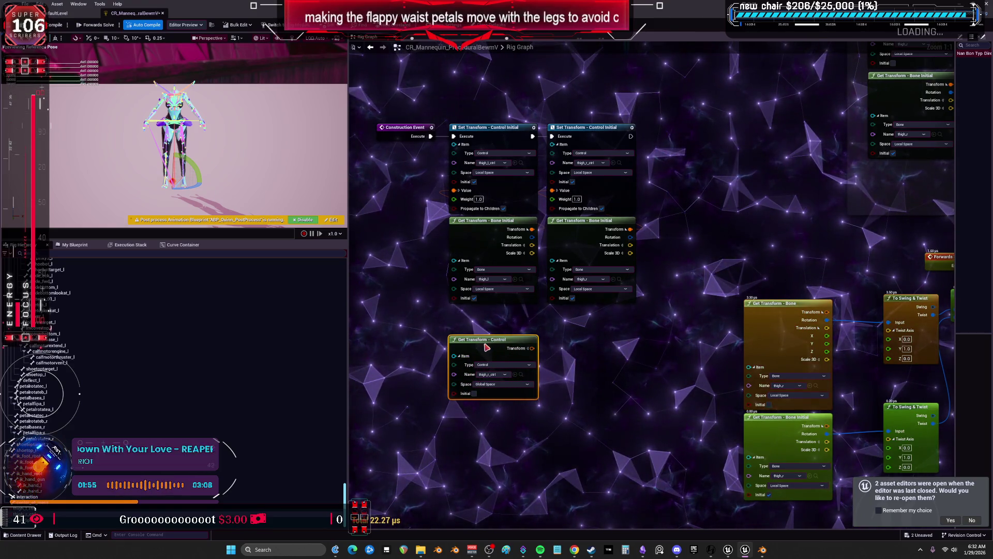
# - Select the first Set Transform Control Initial node, recenter the graph, and switch to the level editor
pyautogui.click(506, 138)
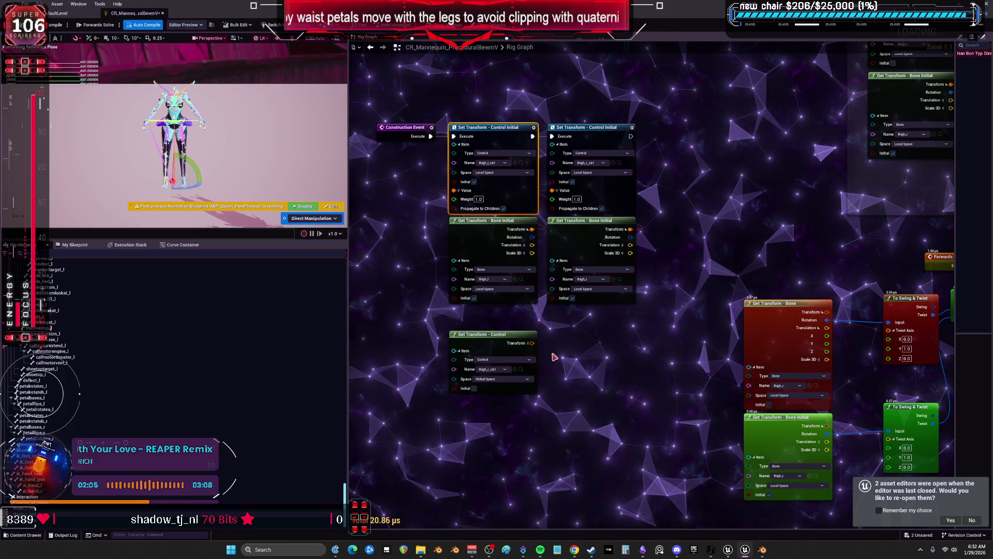
pyautogui.moveTo(568, 347); pyautogui.dragTo(620, 306)
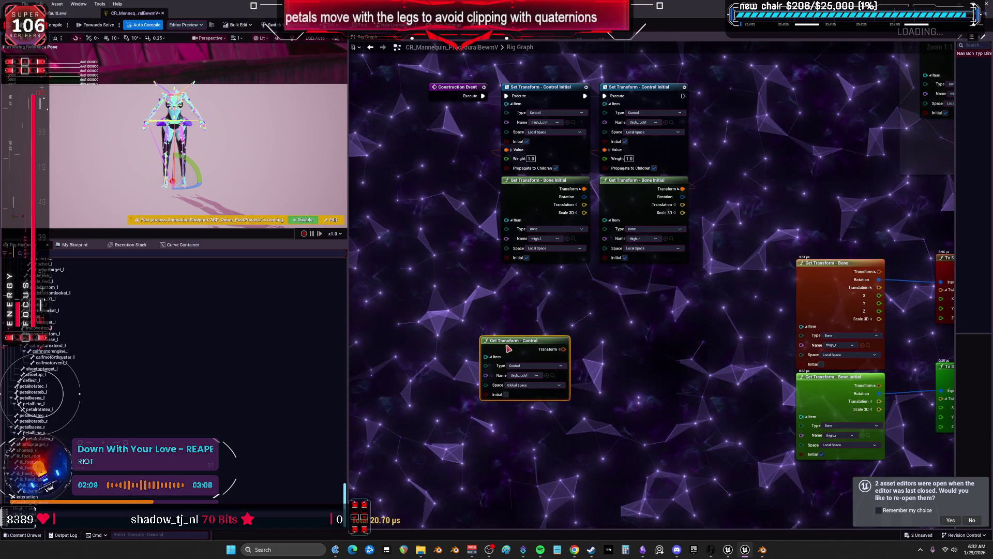
pyautogui.moveTo(505, 348)
pyautogui.mouseDown()
pyautogui.moveTo(383, 334)
pyautogui.moveTo(565, 314)
pyautogui.mouseUp()
pyautogui.hotkey('ctrl', 'Tab')
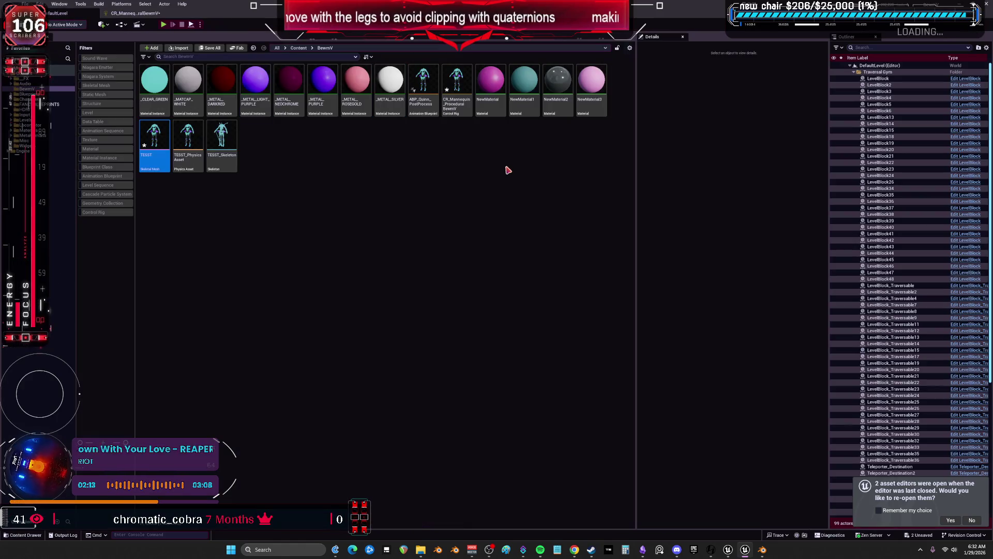
# - Bring the MikuRacer editor full screen and maximize the MMVR_IcloneCC3_ControlRig graph
pyautogui.click(128, 14)
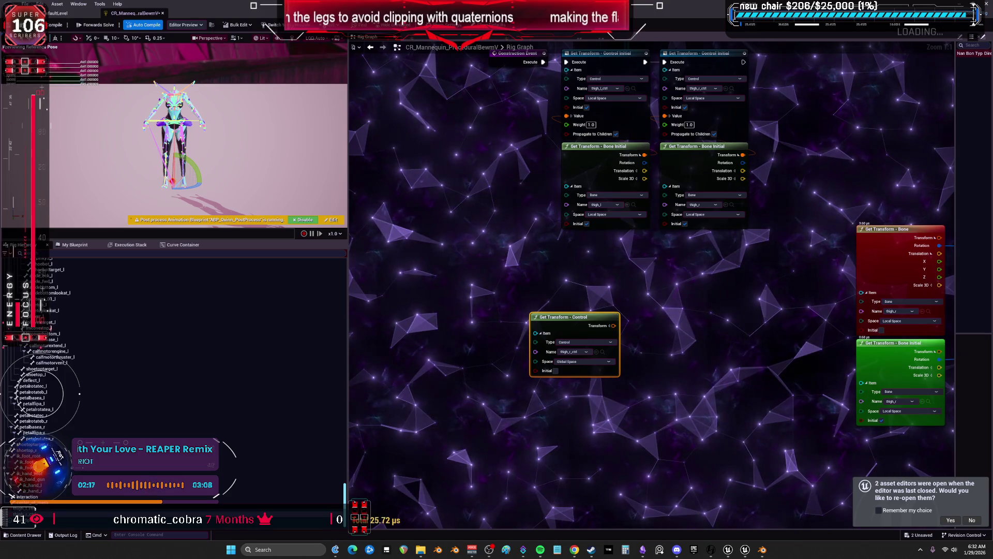
pyautogui.hotkey('alt', 'Tab')
pyautogui.press('super+Up')
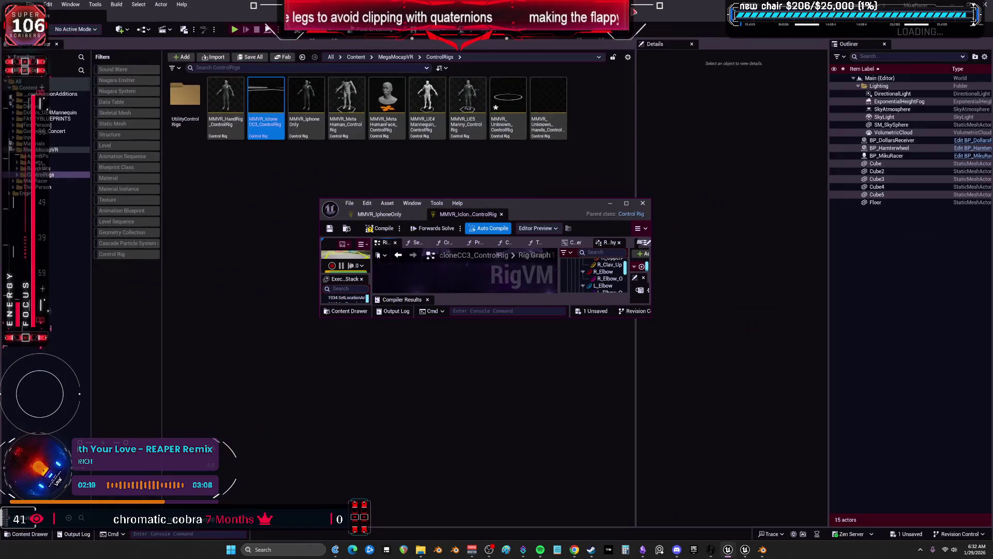
pyautogui.doubleClick(511, 204)
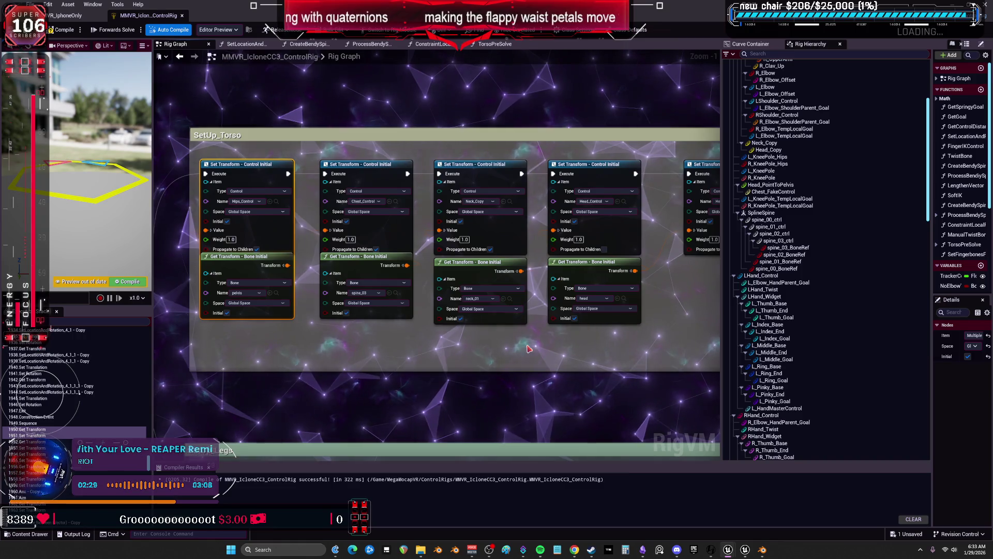
pyautogui.scroll(-3, 544, 258)
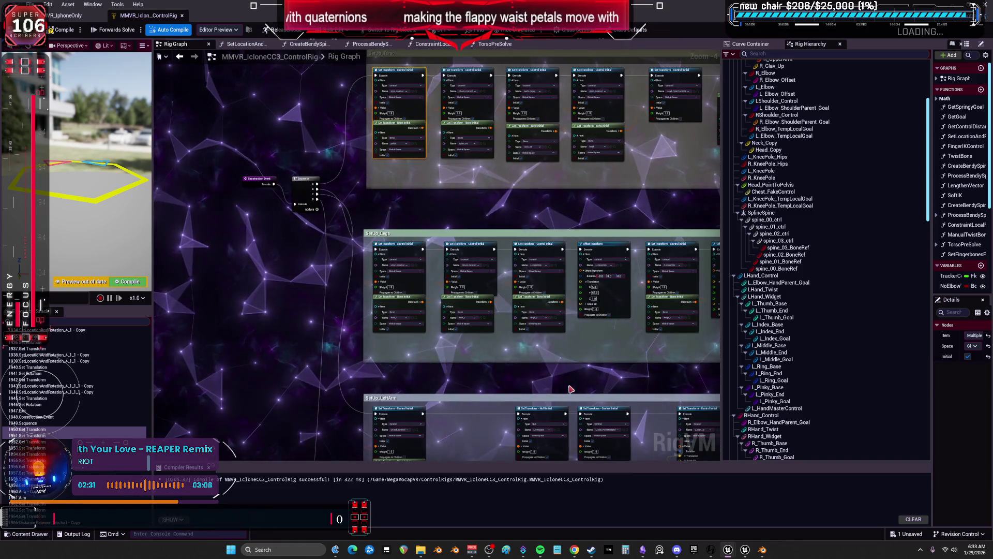
pyautogui.scroll(-3, 502, 253)
pyautogui.scroll(6, 487, 281)
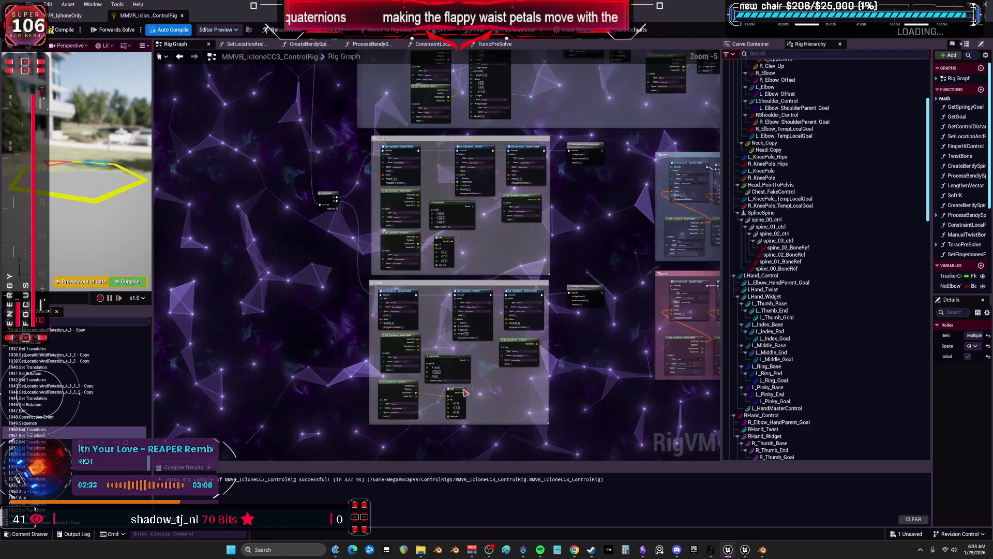
pyautogui.moveTo(655, 330); pyautogui.dragTo(418, 244)
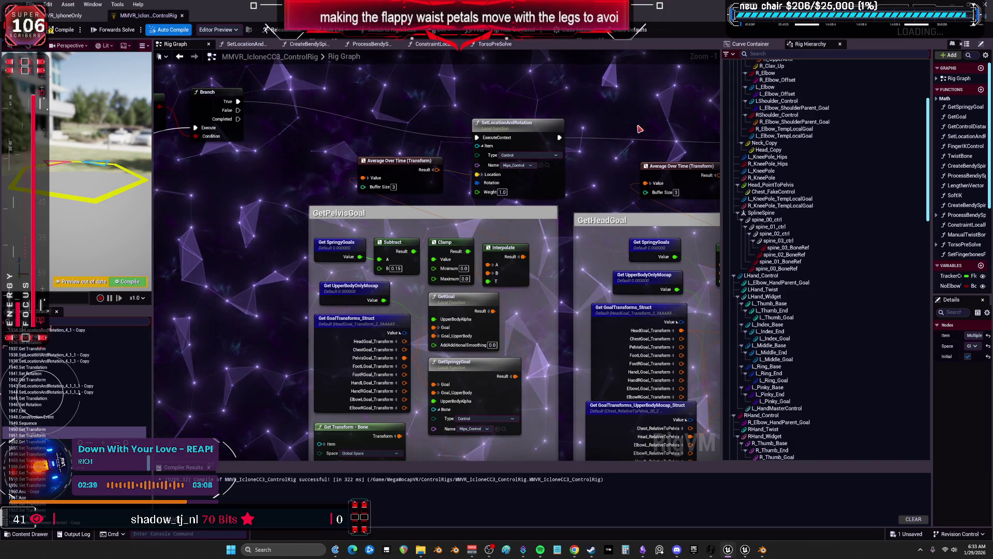
pyautogui.moveTo(642, 129); pyautogui.dragTo(506, 107)
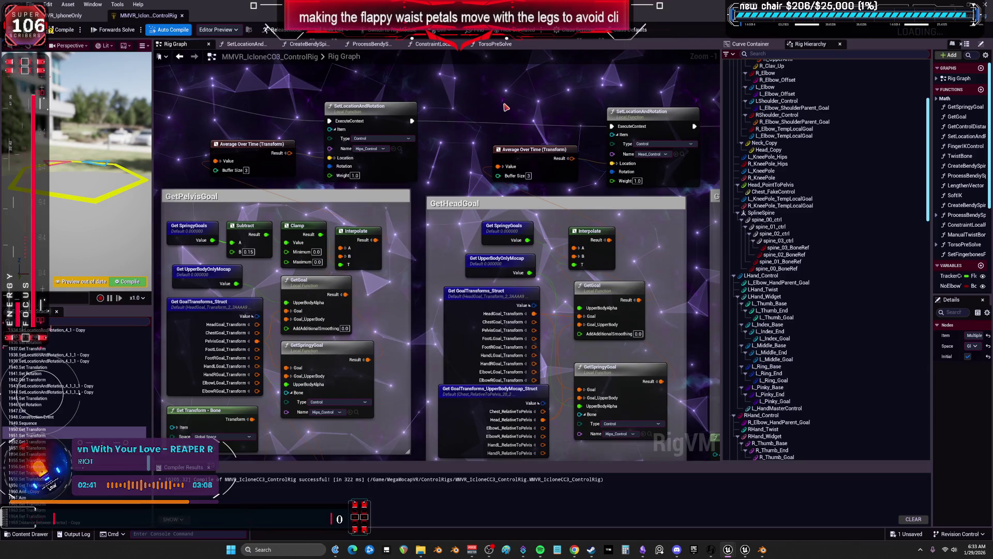
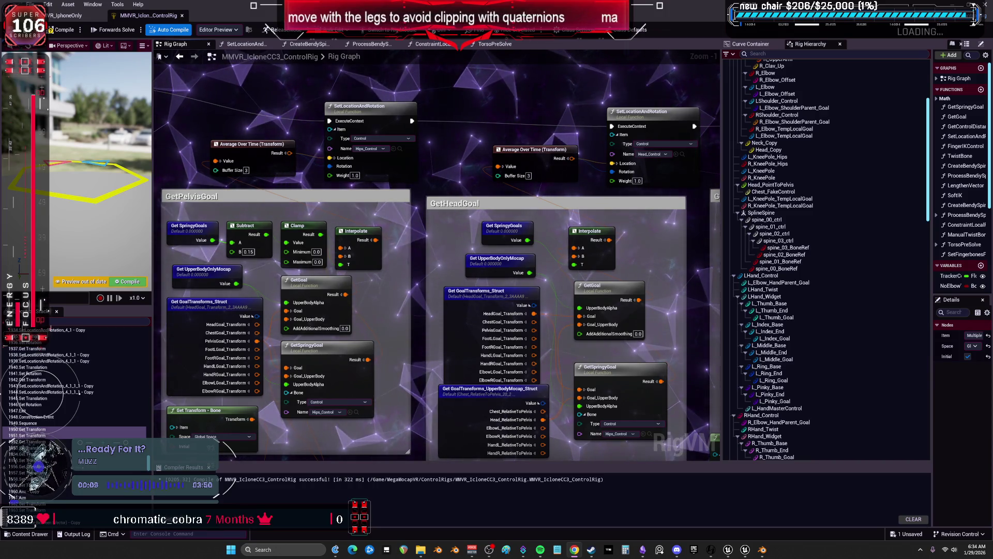
# - Pan and zoom the Rig Graph past GetHandLGoal to MoveClavs, HandWidget, ArmTwist_L and ArmTwist_R
pyautogui.scroll(-3, 552, 309)
pyautogui.scroll(2, 552, 308)
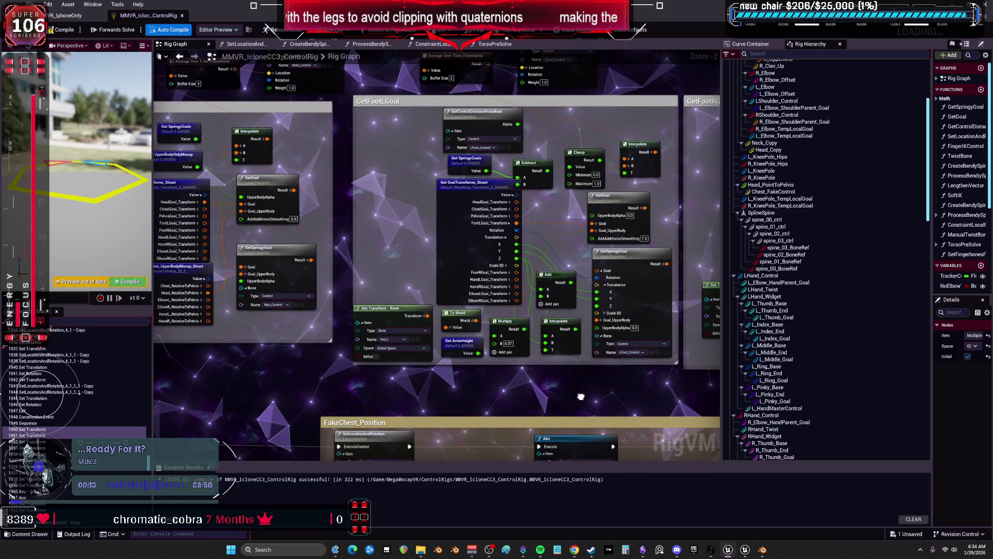
pyautogui.moveTo(581, 396)
pyautogui.mouseDown()
pyautogui.moveTo(420, 453)
pyautogui.moveTo(314, 472)
pyautogui.moveTo(517, 218)
pyautogui.moveTo(610, 156)
pyautogui.moveTo(968, 100)
pyautogui.mouseUp()
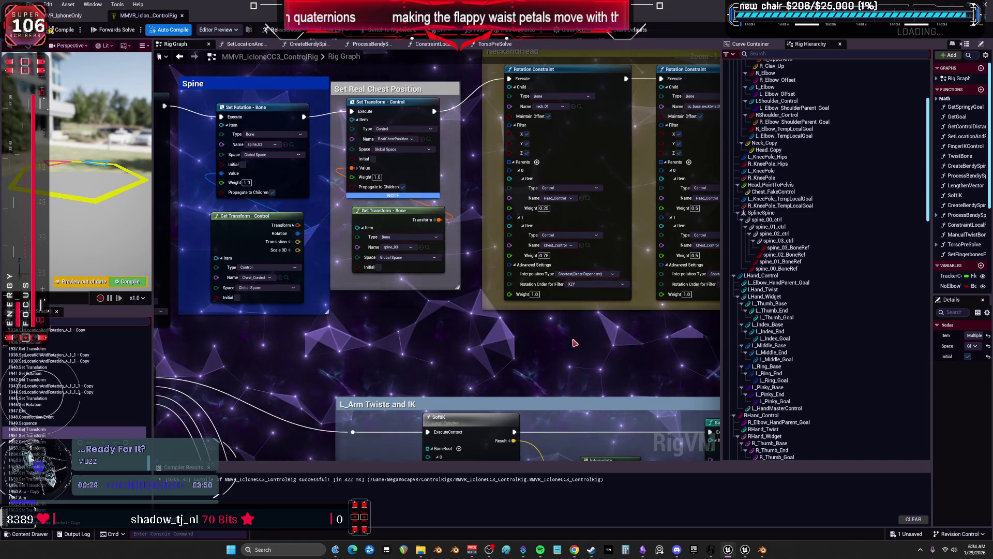
pyautogui.scroll(-1, 575, 345)
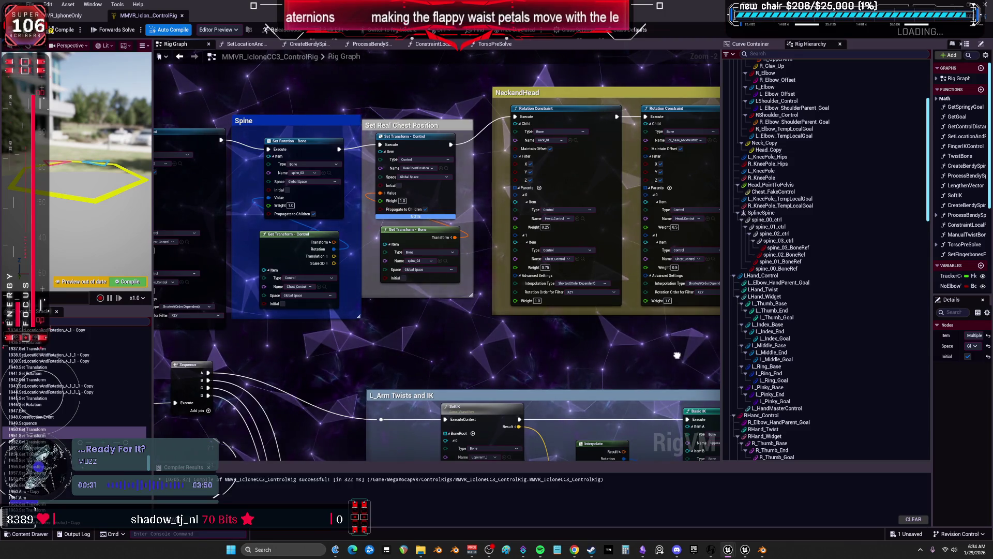
pyautogui.moveTo(677, 355); pyautogui.dragTo(417, 357)
pyautogui.scroll(-2, 543, 357)
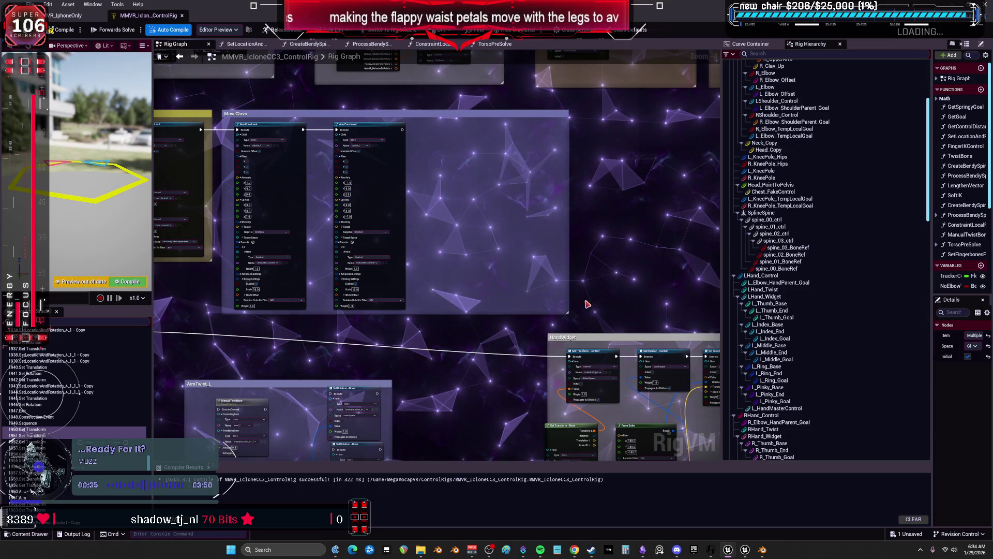
pyautogui.moveTo(588, 294)
pyautogui.mouseDown()
pyautogui.moveTo(599, 228)
pyautogui.moveTo(609, 224)
pyautogui.mouseUp()
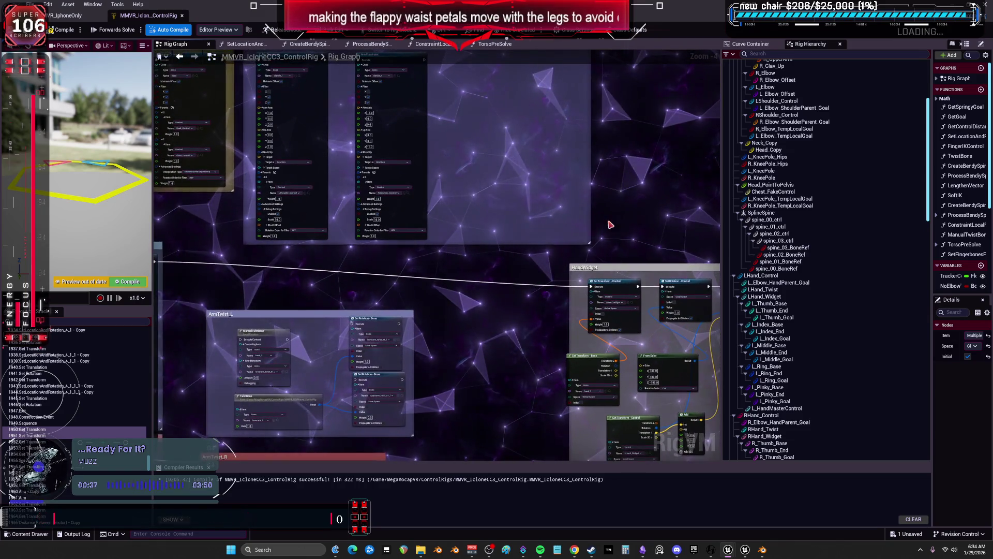
pyautogui.moveTo(614, 284); pyautogui.dragTo(559, 213)
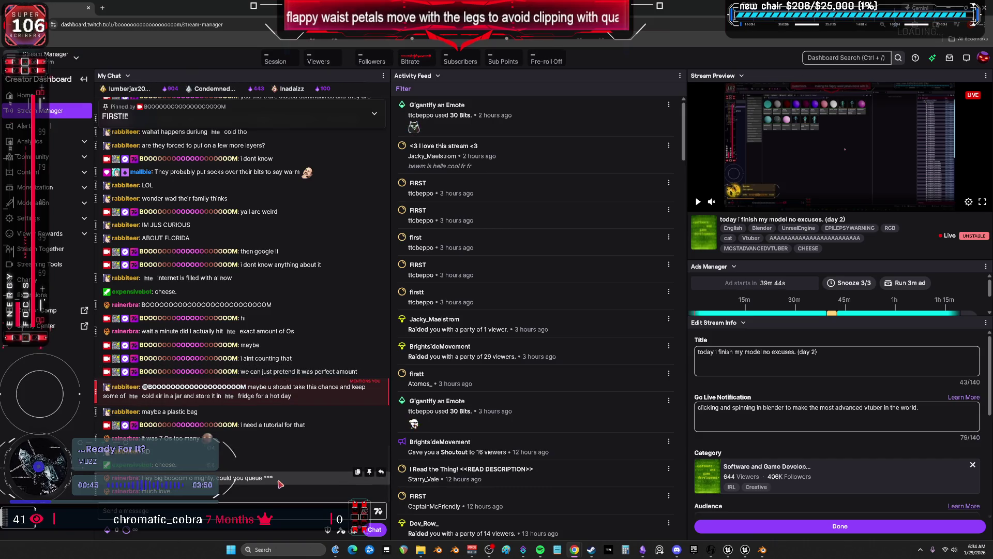
# - Enlarge the dashboard, send '?????????' in stream chat, and switch back to Unreal Engine
pyautogui.hotkey('ctrl', '+')
pyautogui.hotkey('ctrl', '+')
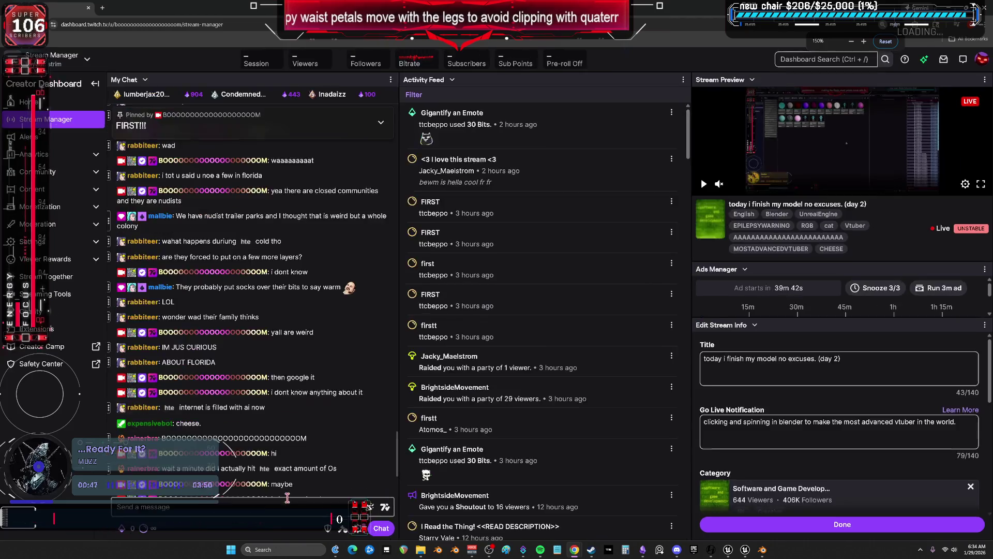
pyautogui.click(283, 501)
pyautogui.write('?????')
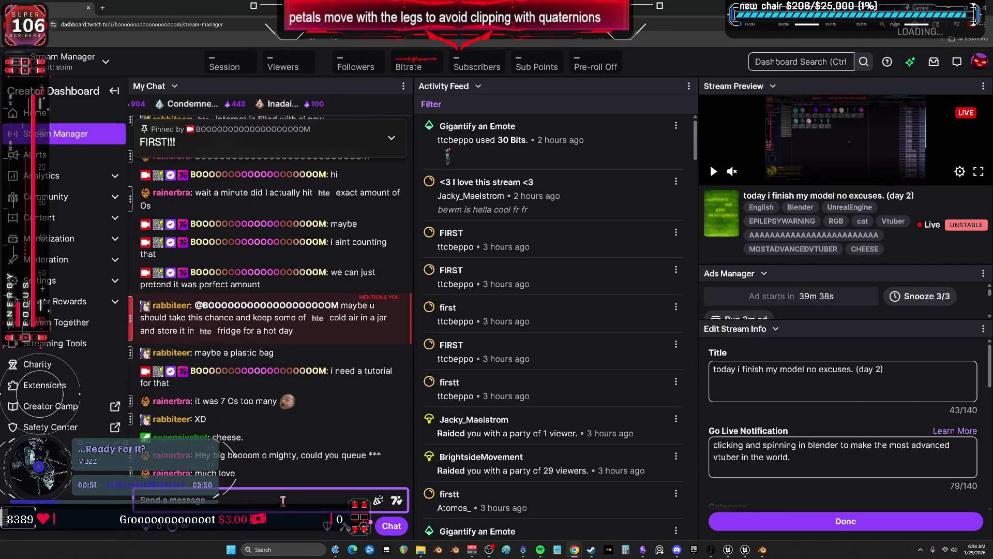
pyautogui.write('?????')
pyautogui.press('Return')
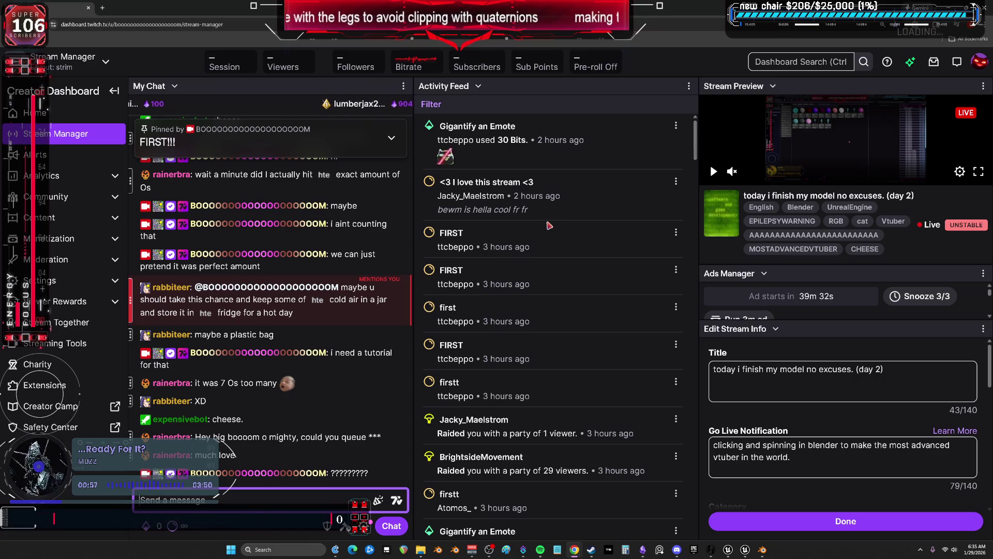
pyautogui.hotkey('alt', 'Tab')
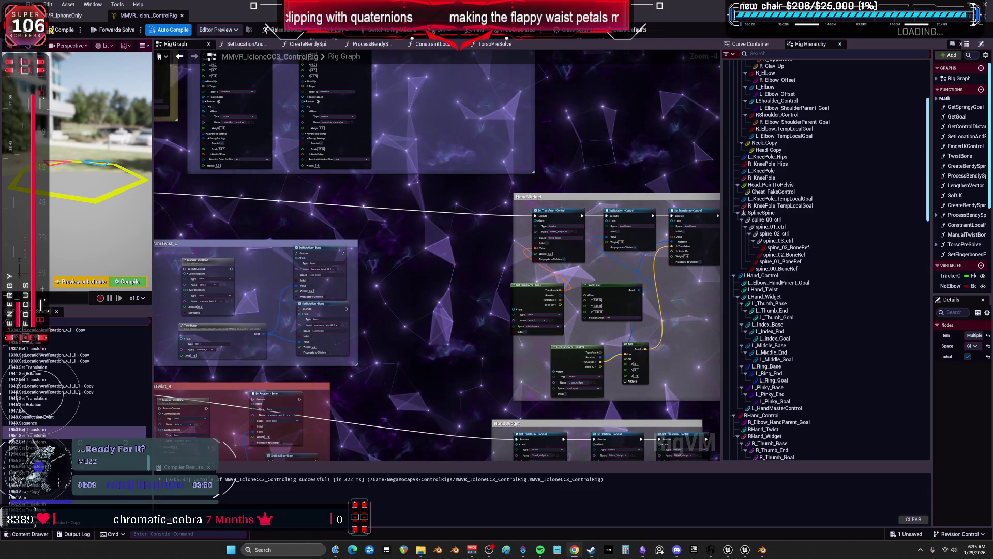
# - Recentre and zoom the graph over the HandWidget group
pyautogui.moveTo(464, 286); pyautogui.dragTo(453, 253)
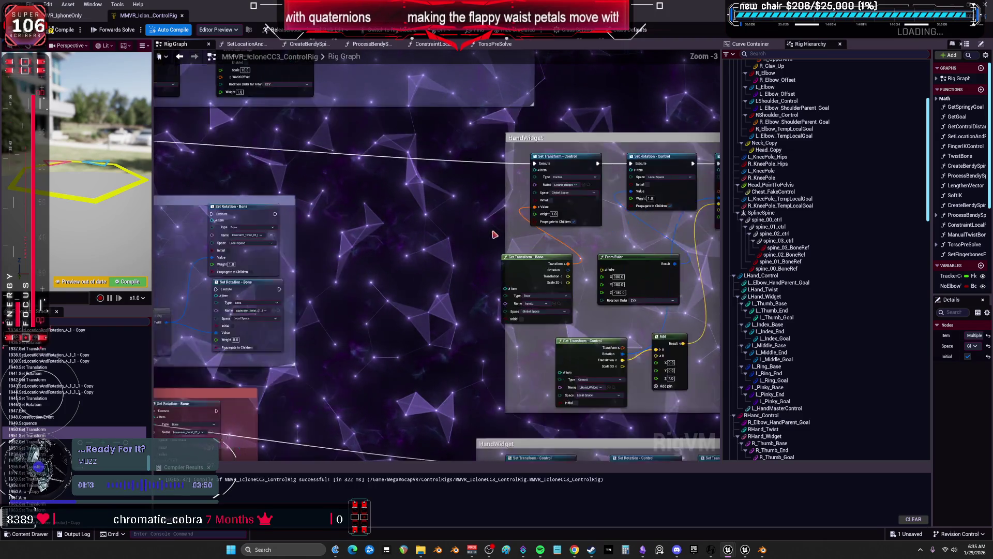
pyautogui.scroll(1, 535, 226)
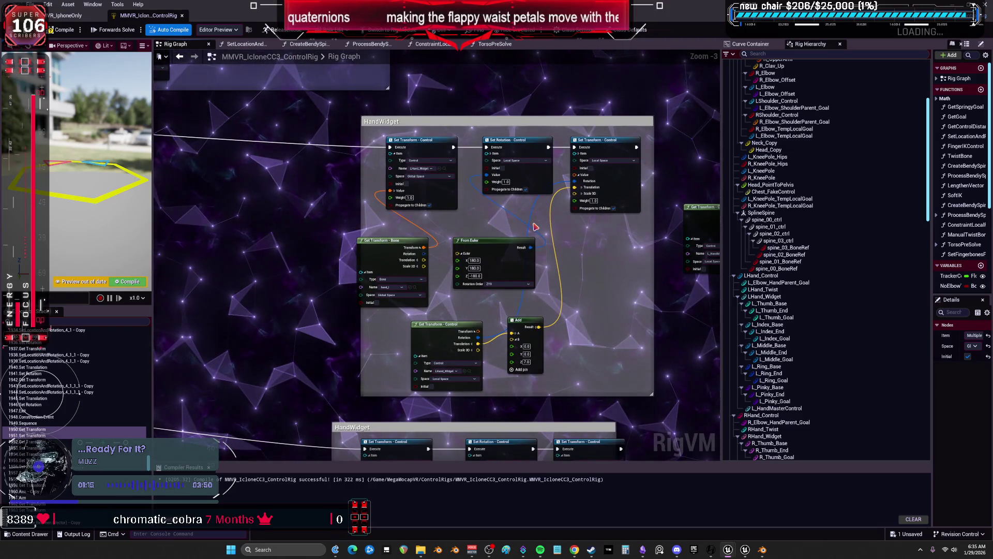
pyautogui.scroll(2, 620, 240)
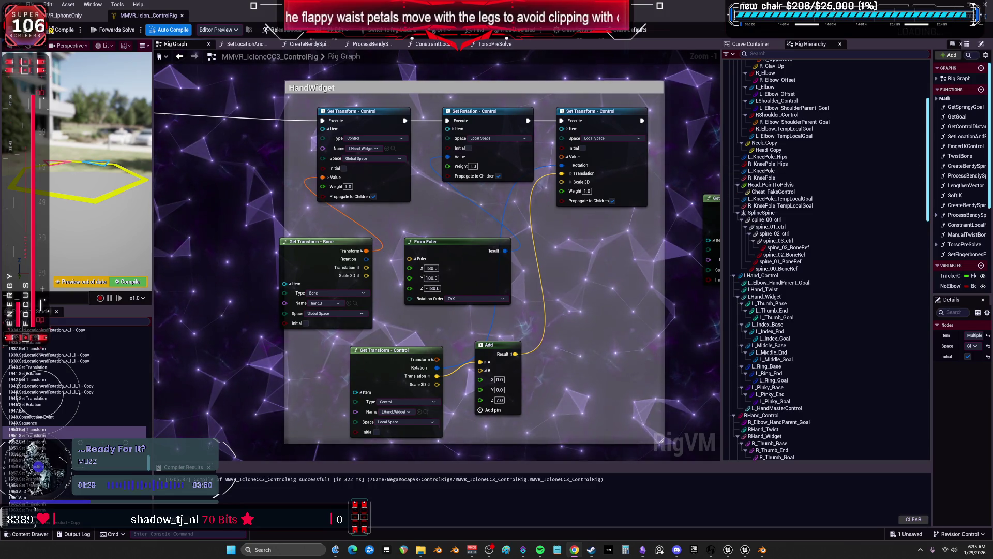
pyautogui.scroll(-5, 549, 329)
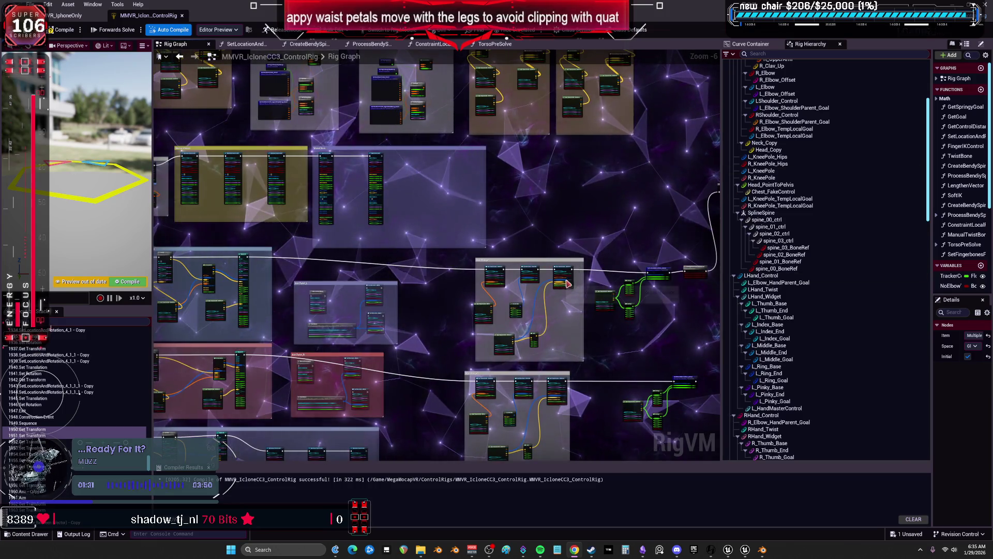
pyautogui.scroll(3, 569, 284)
pyautogui.moveTo(400, 201)
pyautogui.mouseDown()
pyautogui.moveTo(404, 192)
pyautogui.moveTo(693, 221)
pyautogui.moveTo(714, 93)
pyautogui.moveTo(673, 77)
pyautogui.moveTo(709, 99)
pyautogui.moveTo(723, 142)
pyautogui.moveTo(679, 129)
pyautogui.moveTo(628, 156)
pyautogui.mouseUp()
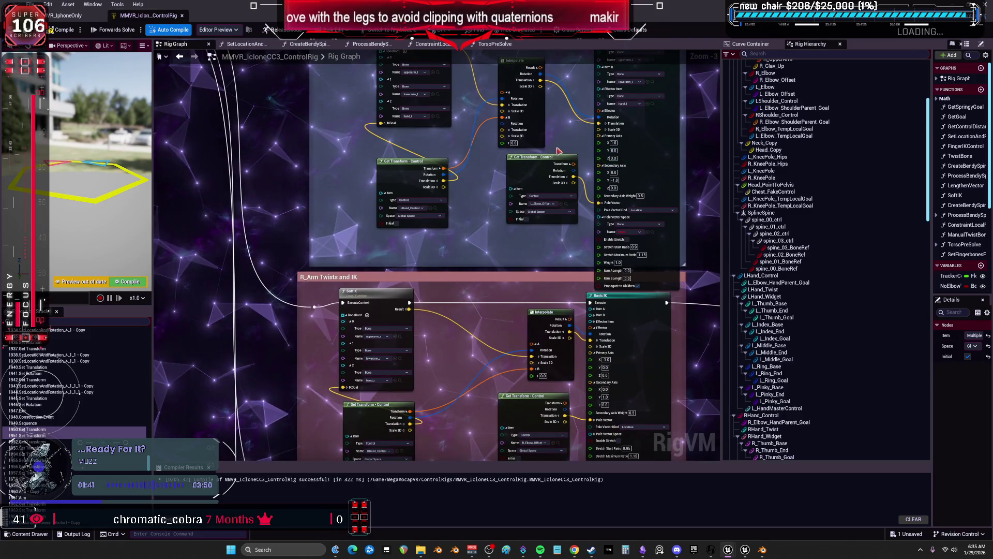
# - Pan down to the R_Arm Twists, IK and BasicIK_Left Leg groups
pyautogui.moveTo(560, 126)
pyautogui.mouseDown()
pyautogui.moveTo(559, 174)
pyautogui.moveTo(548, 114)
pyautogui.moveTo(448, 95)
pyautogui.mouseUp()
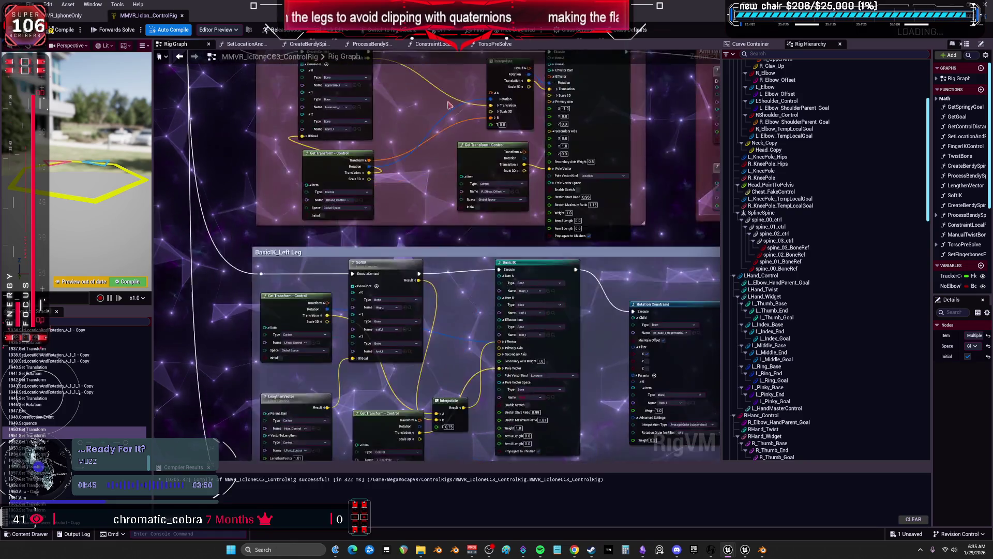
pyautogui.scroll(-3, 447, 95)
pyautogui.scroll(3, 349, 272)
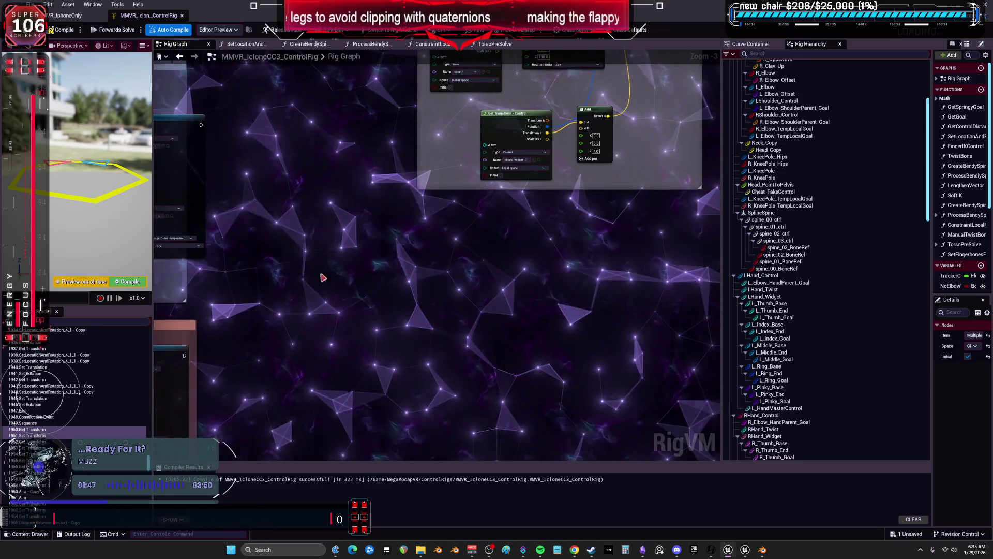
pyautogui.scroll(5, 501, 187)
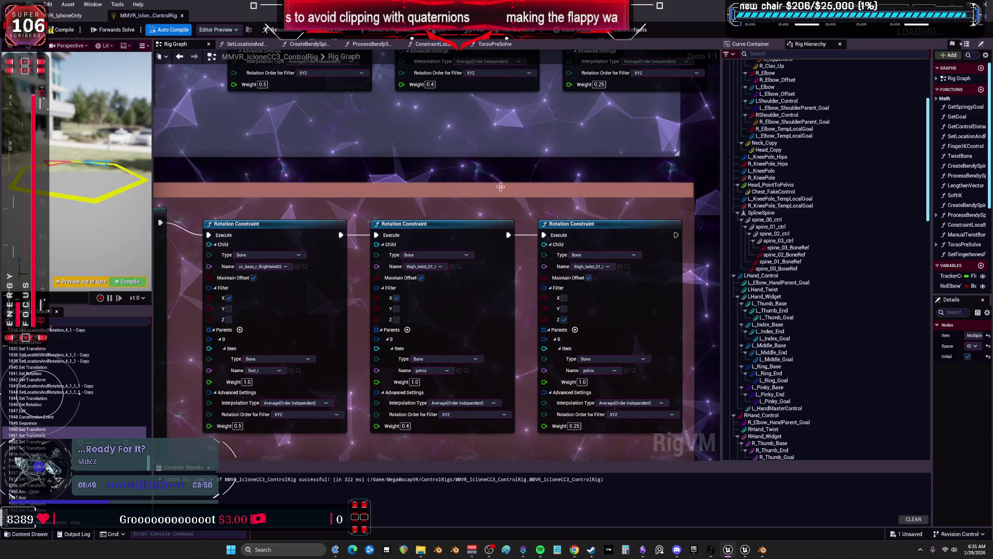
pyautogui.moveTo(383, 199); pyautogui.dragTo(510, 211)
pyautogui.click(497, 207)
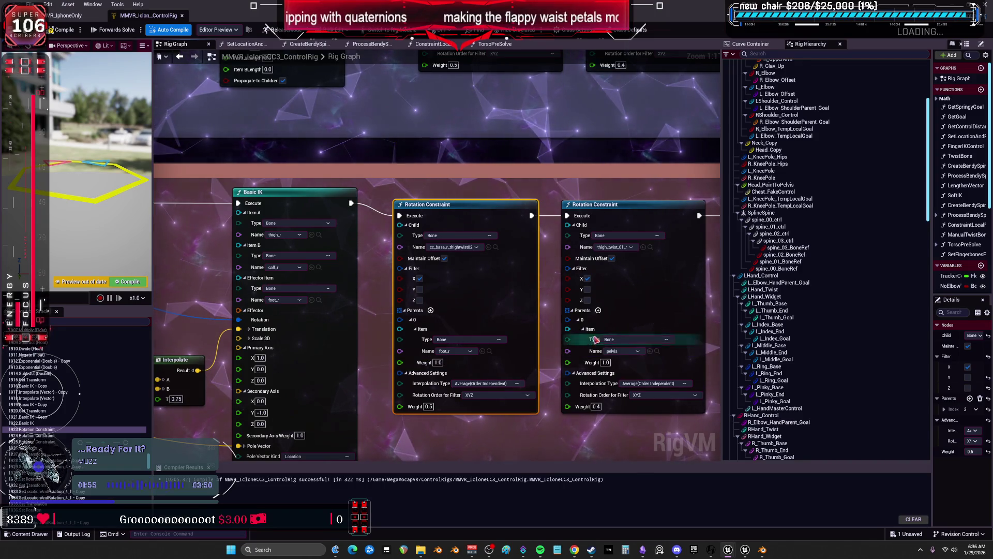
pyautogui.click(527, 194)
pyautogui.moveTo(640, 193); pyautogui.dragTo(514, 168)
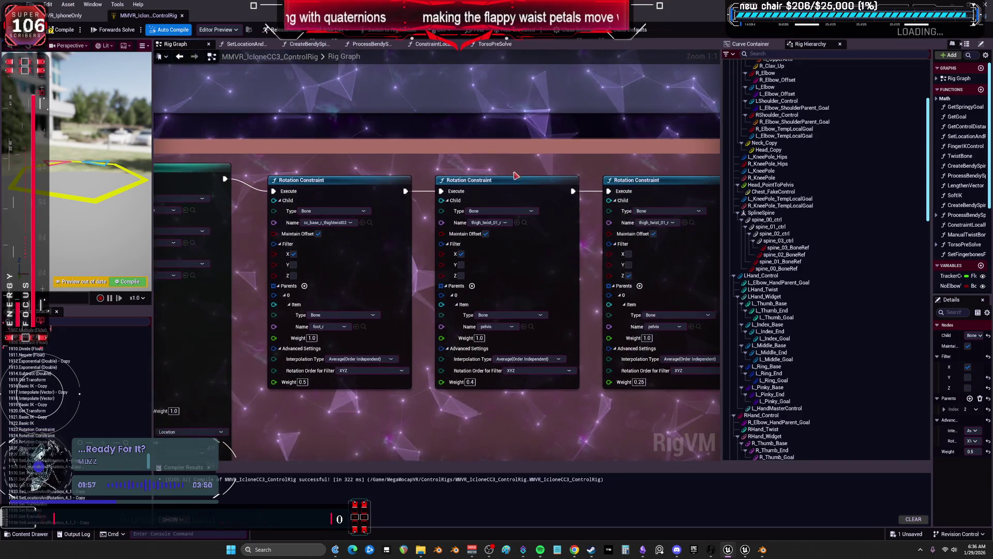
pyautogui.click(518, 184)
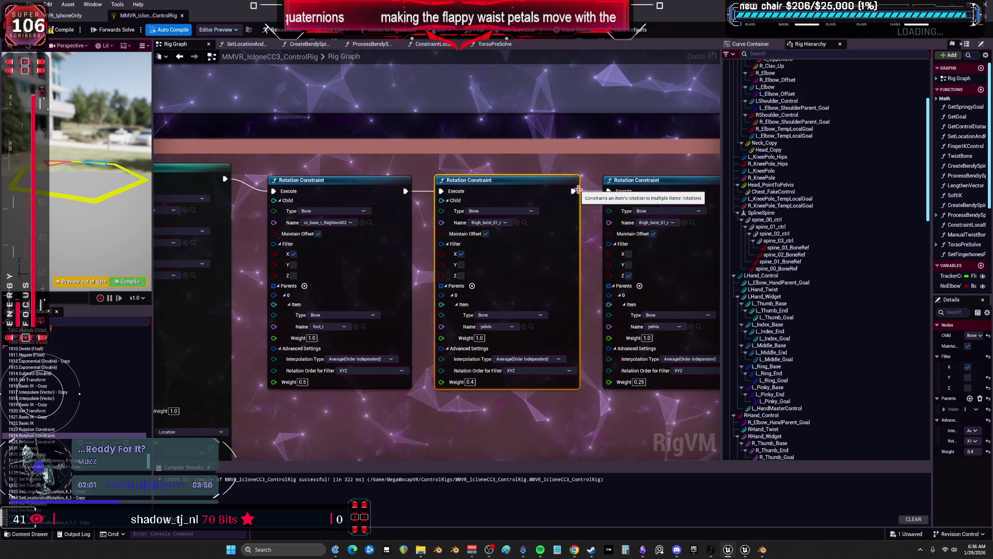
pyautogui.moveTo(579, 192); pyautogui.dragTo(376, 175)
pyautogui.scroll(-1, 376, 175)
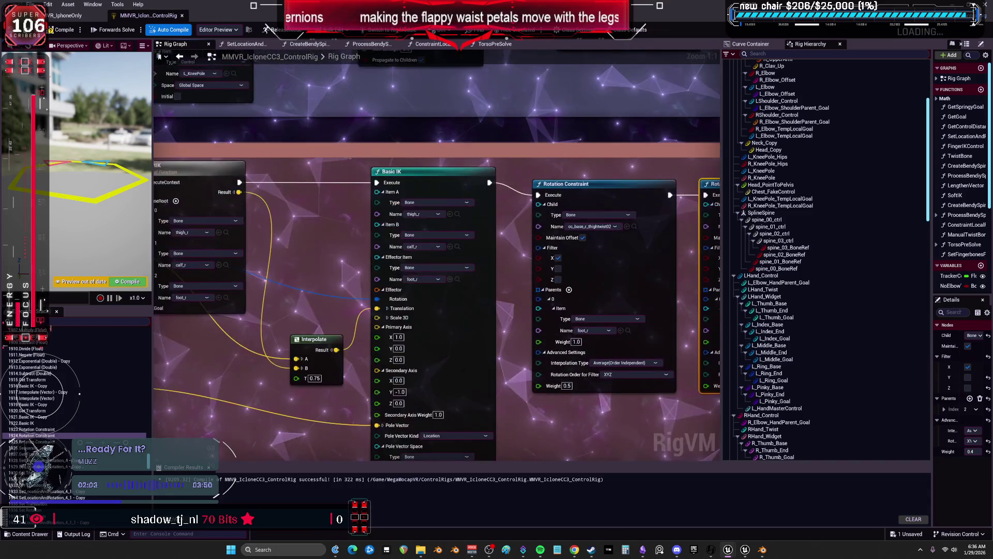
pyautogui.scroll(-1, 621, 168)
pyautogui.moveTo(621, 167); pyautogui.dragTo(388, 158)
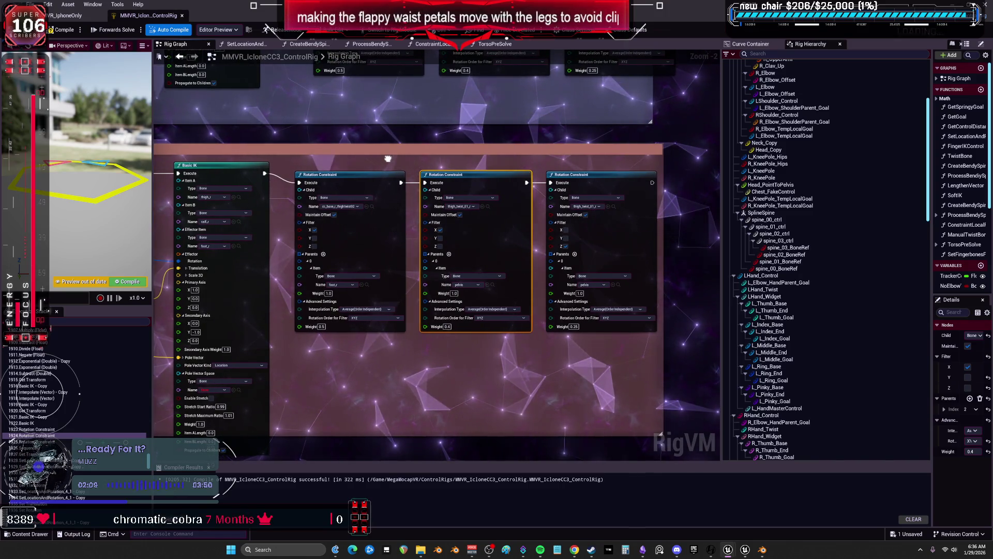
pyautogui.moveTo(388, 158); pyautogui.dragTo(394, 162)
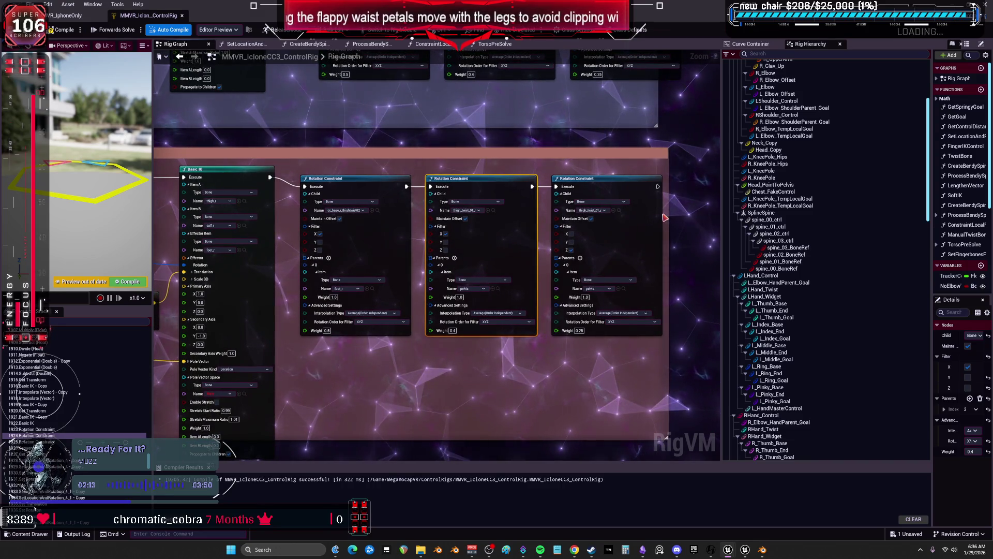
pyautogui.click(563, 355)
pyautogui.scroll(2, 563, 354)
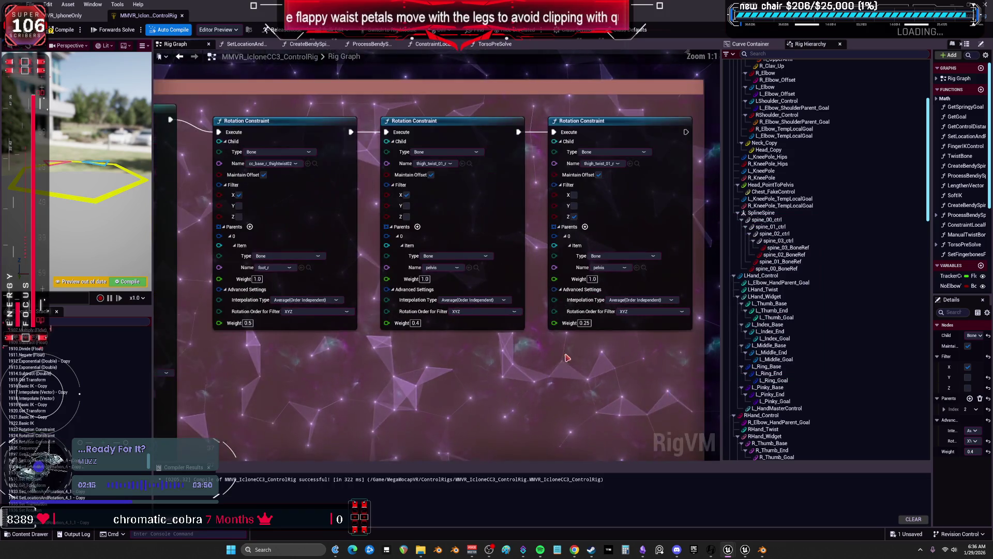
pyautogui.moveTo(563, 333); pyautogui.dragTo(555, 345)
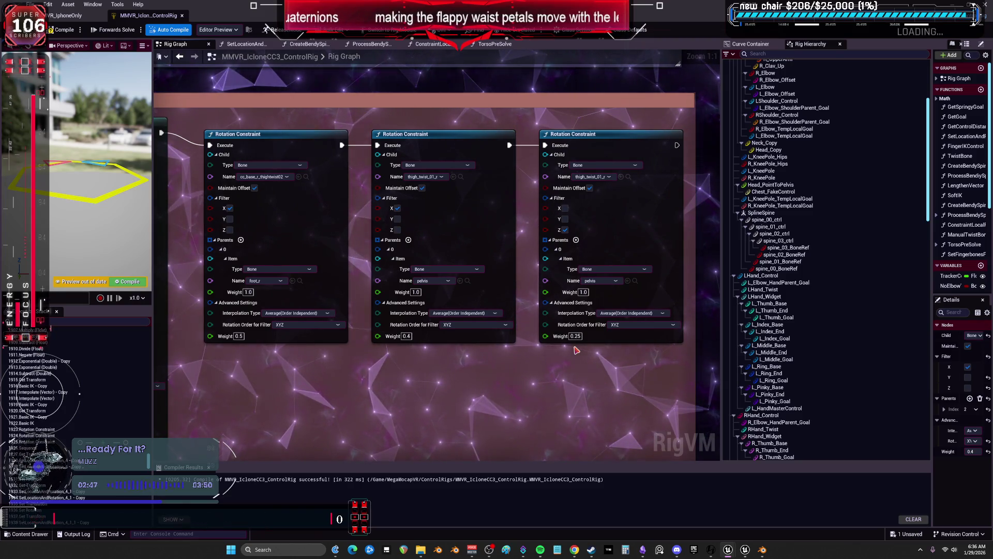
# - Pan through the Remap nodes and the Thumb, Ring, Pinky, Index and Middle finger sections
pyautogui.scroll(-5, 576, 350)
pyautogui.scroll(3, 360, 220)
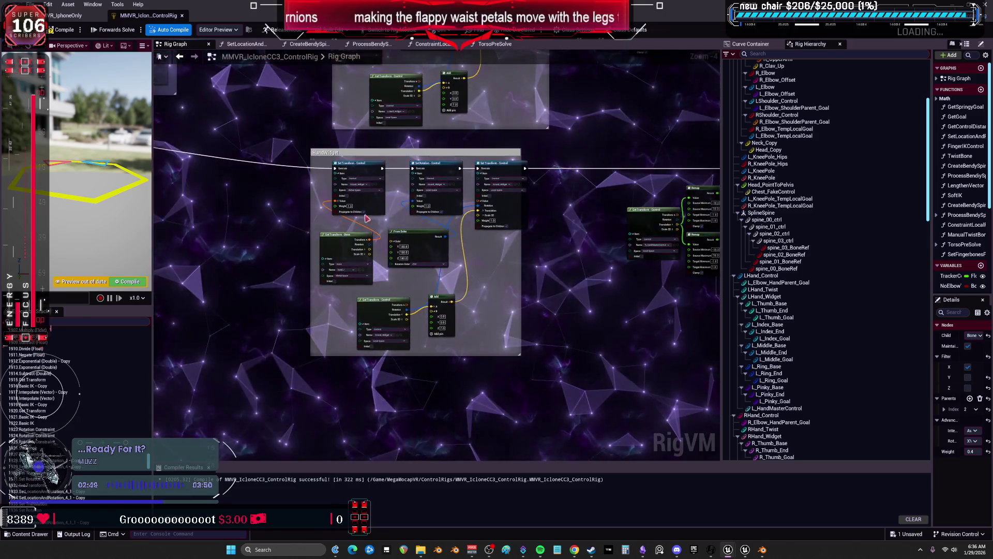
pyautogui.scroll(3, 394, 204)
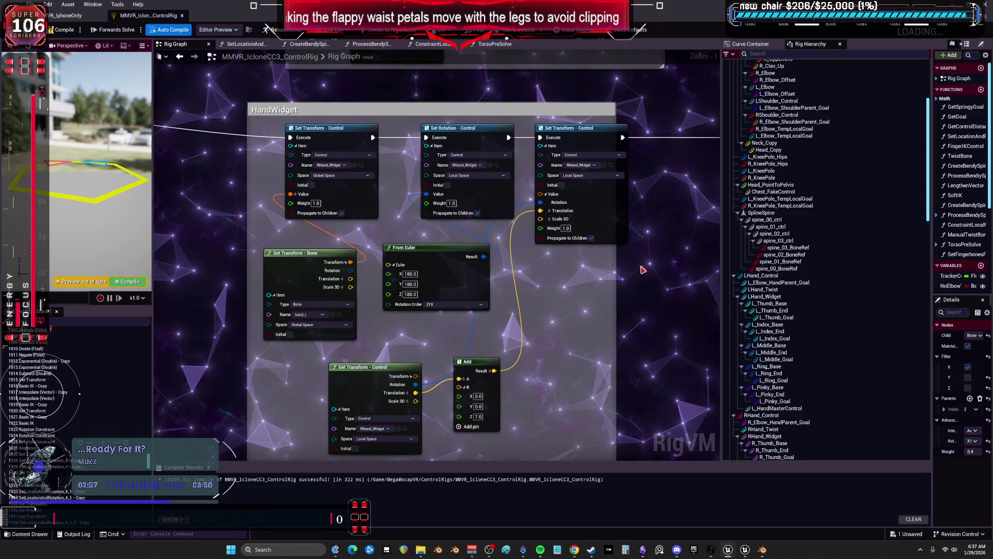
pyautogui.moveTo(634, 266); pyautogui.dragTo(182, 271)
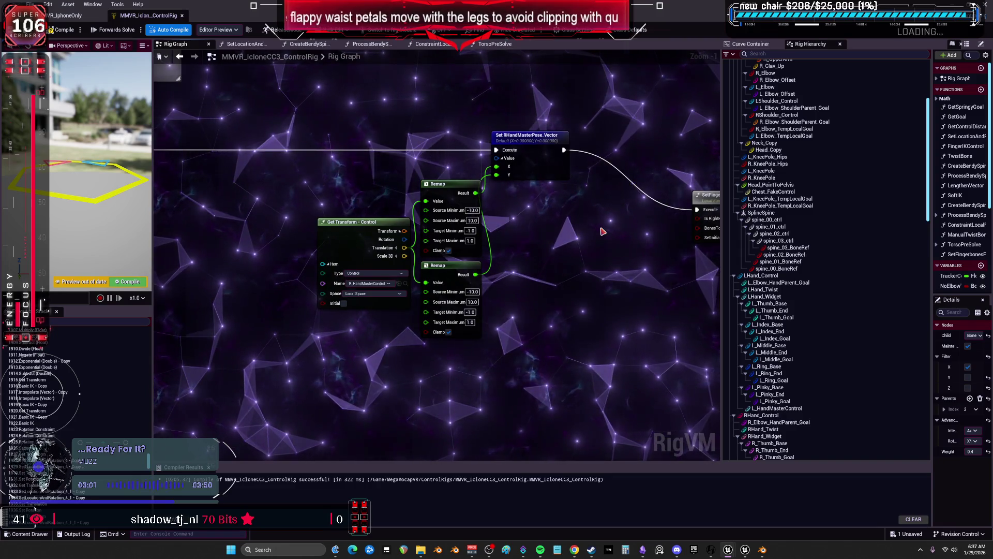
pyautogui.moveTo(290, 245)
pyautogui.mouseDown()
pyautogui.moveTo(217, 207)
pyautogui.moveTo(396, 214)
pyautogui.mouseUp()
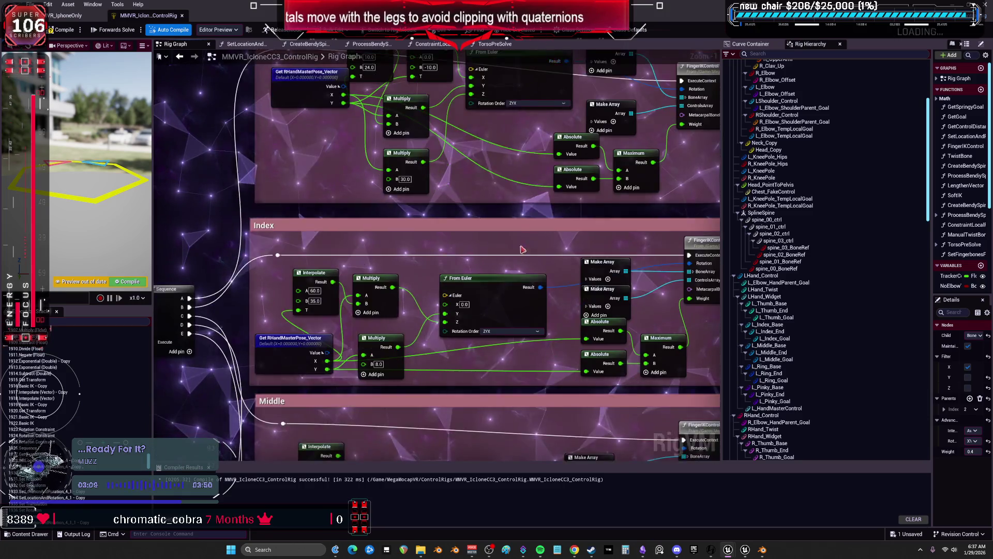
pyautogui.moveTo(516, 320)
pyautogui.mouseDown()
pyautogui.moveTo(414, 259)
pyautogui.moveTo(285, 155)
pyautogui.moveTo(150, 77)
pyautogui.mouseUp()
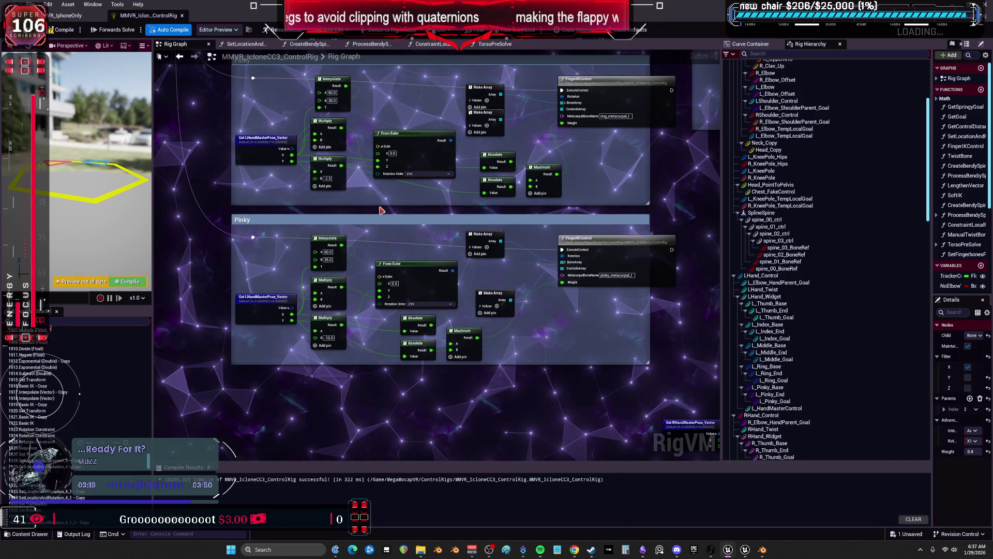
pyautogui.moveTo(411, 72)
pyautogui.mouseDown()
pyautogui.moveTo(534, 175)
pyautogui.moveTo(487, 216)
pyautogui.moveTo(464, 277)
pyautogui.mouseUp()
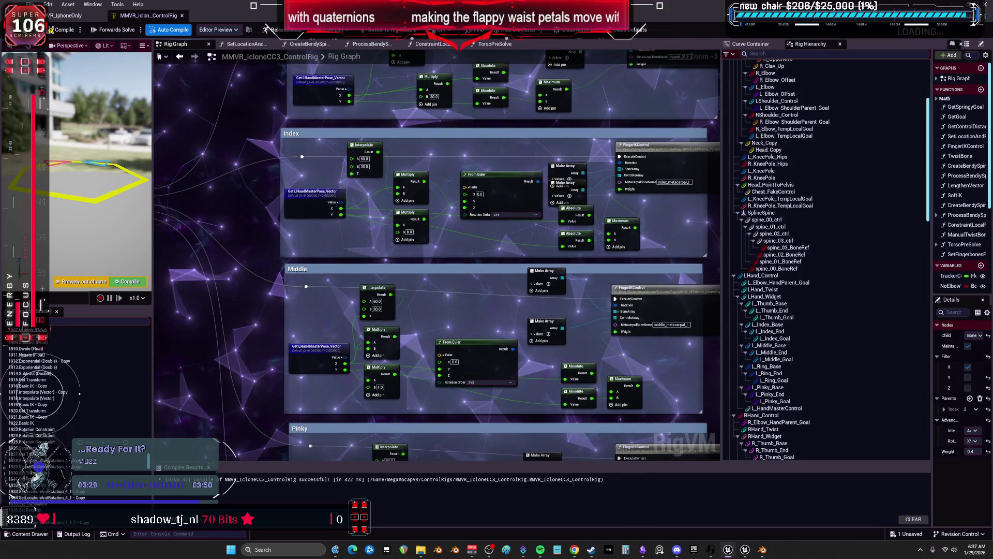
pyautogui.moveTo(480, 147); pyautogui.dragTo(480, 149)
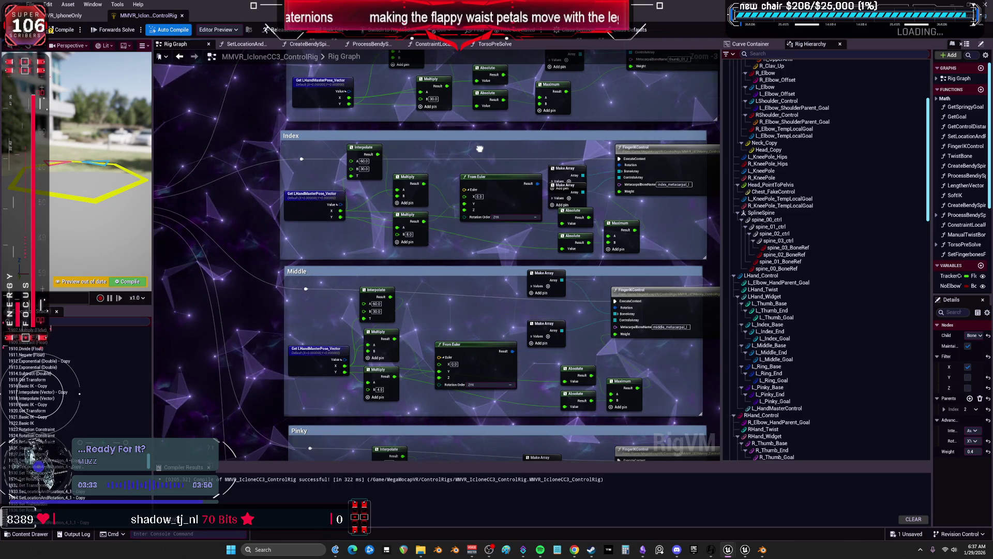
# - Zoom over the Index section, then bring up the MMVR_IphoneOnly Forwards Solve Graph
pyautogui.scroll(2, 506, 163)
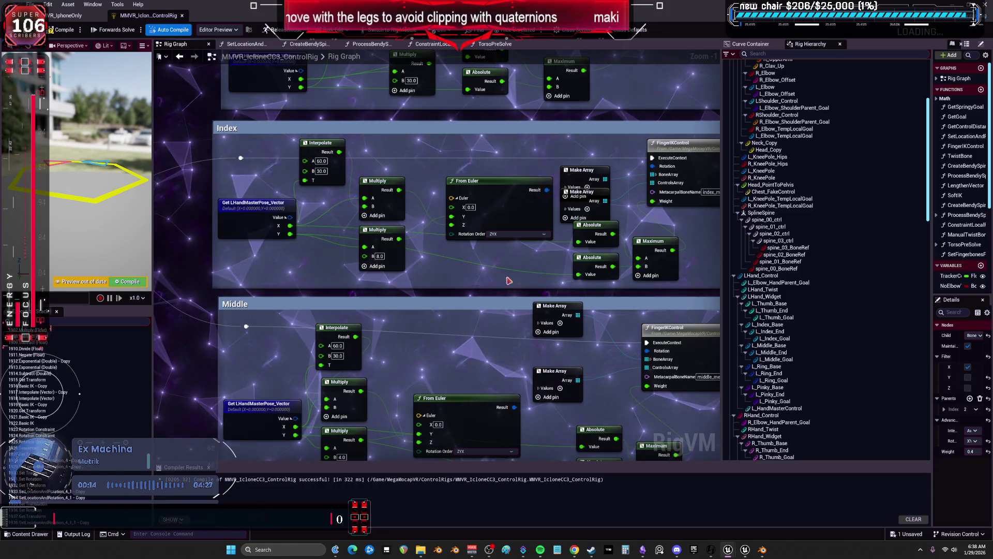
pyautogui.scroll(3, 470, 240)
pyautogui.scroll(-5, 491, 182)
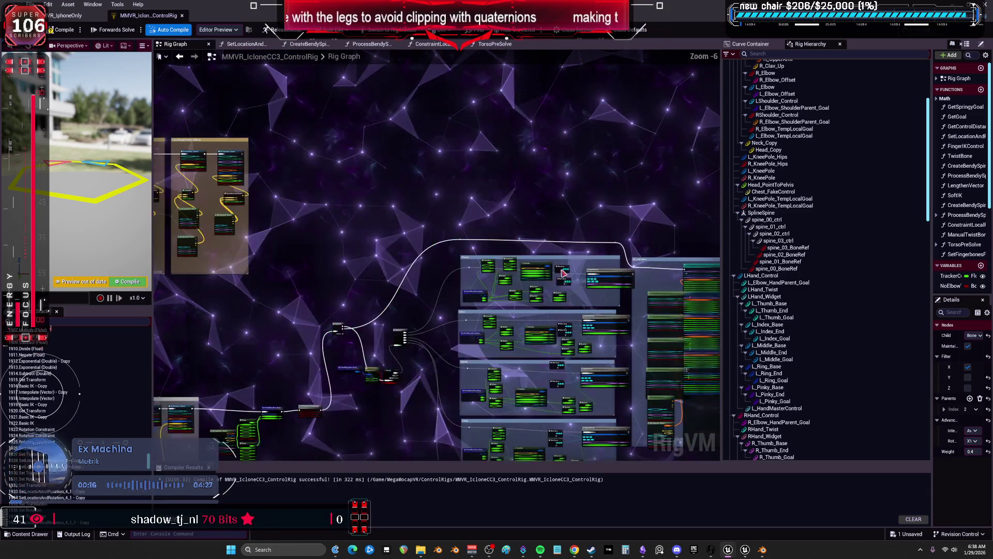
pyautogui.scroll(6, 376, 212)
pyautogui.scroll(-4, 371, 137)
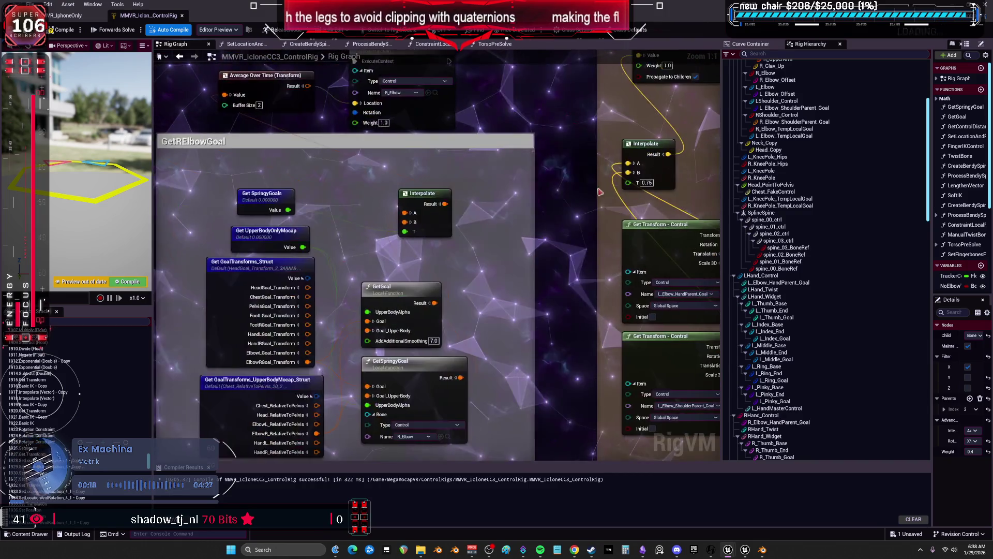
pyautogui.scroll(4, 407, 206)
pyautogui.scroll(-4, 407, 205)
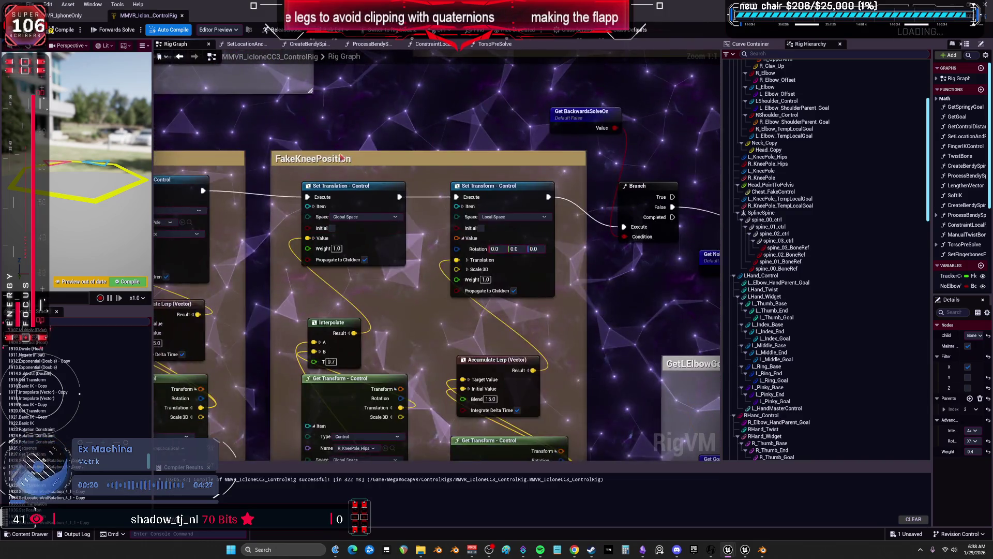
pyautogui.scroll(4, 519, 213)
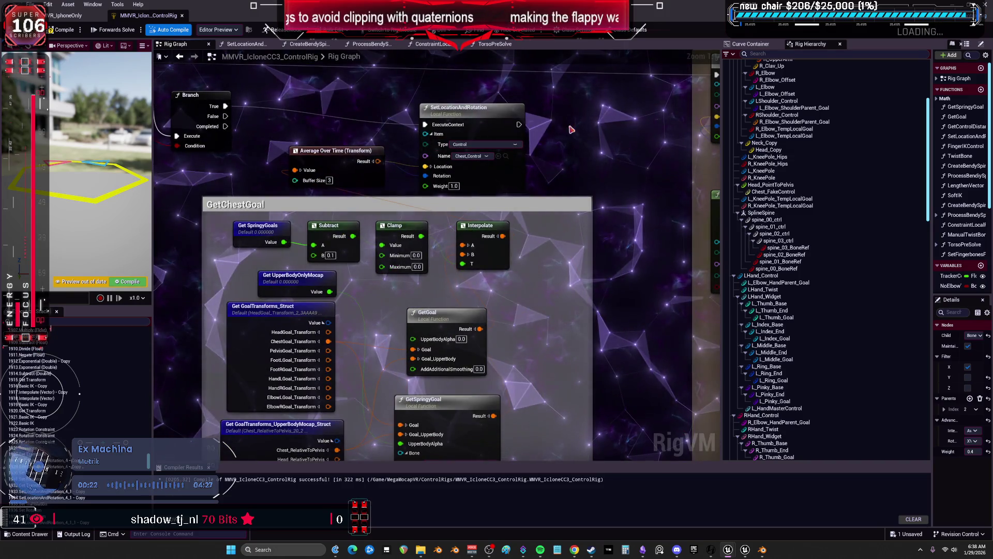
pyautogui.click(66, 16)
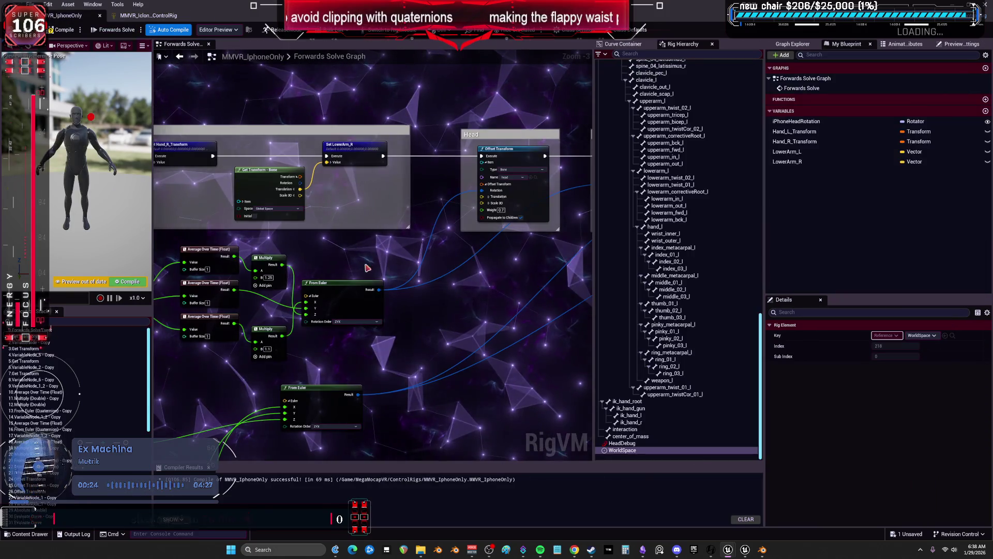
# - Pan to the Head and Neck Offset Transform nodes, then switch to the other Unreal Editor window
pyautogui.moveTo(367, 254); pyautogui.dragTo(546, 219)
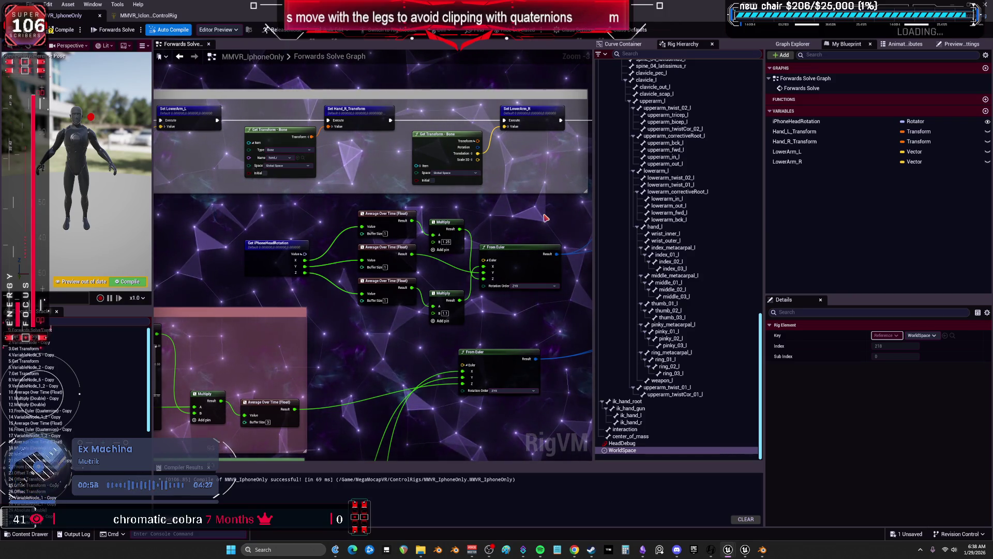
pyautogui.moveTo(476, 250); pyautogui.dragTo(502, 202)
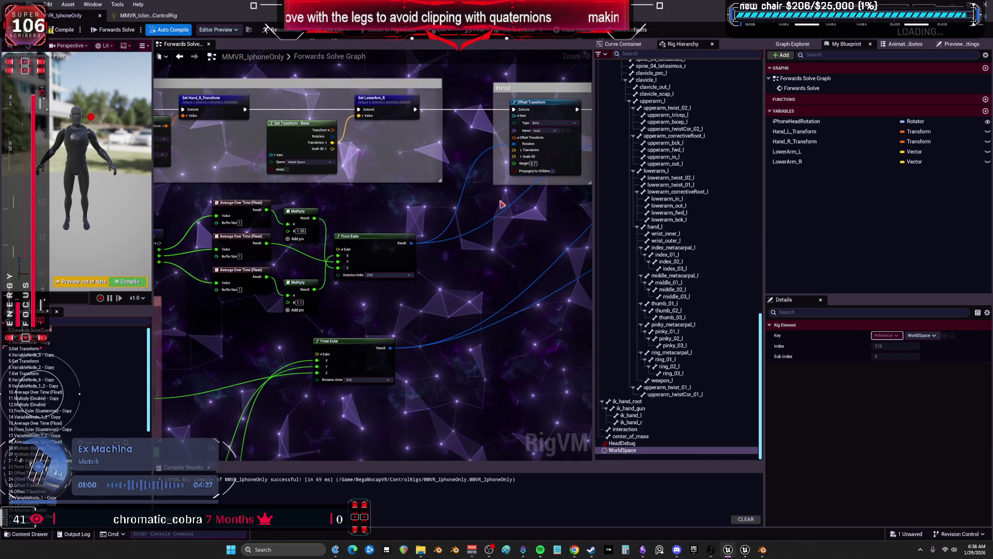
pyautogui.moveTo(411, 231)
pyautogui.mouseDown()
pyautogui.moveTo(392, 240)
pyautogui.moveTo(552, 219)
pyautogui.moveTo(436, 249)
pyautogui.mouseUp()
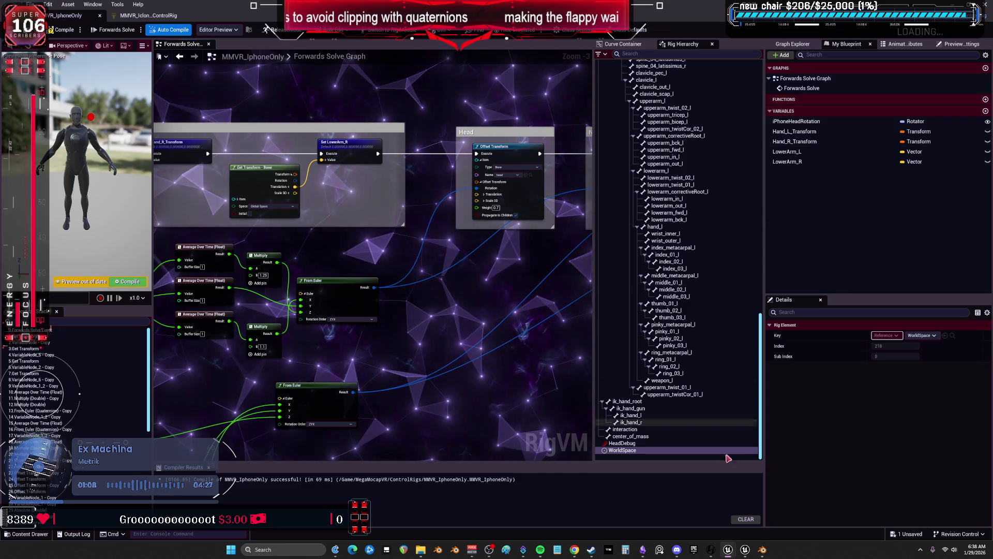
pyautogui.moveTo(746, 553)
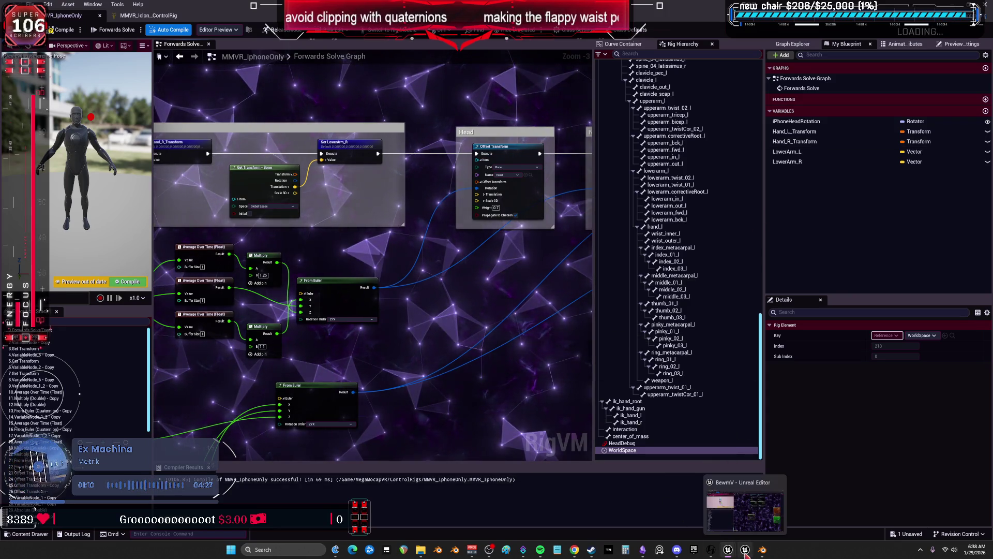
pyautogui.click(753, 515)
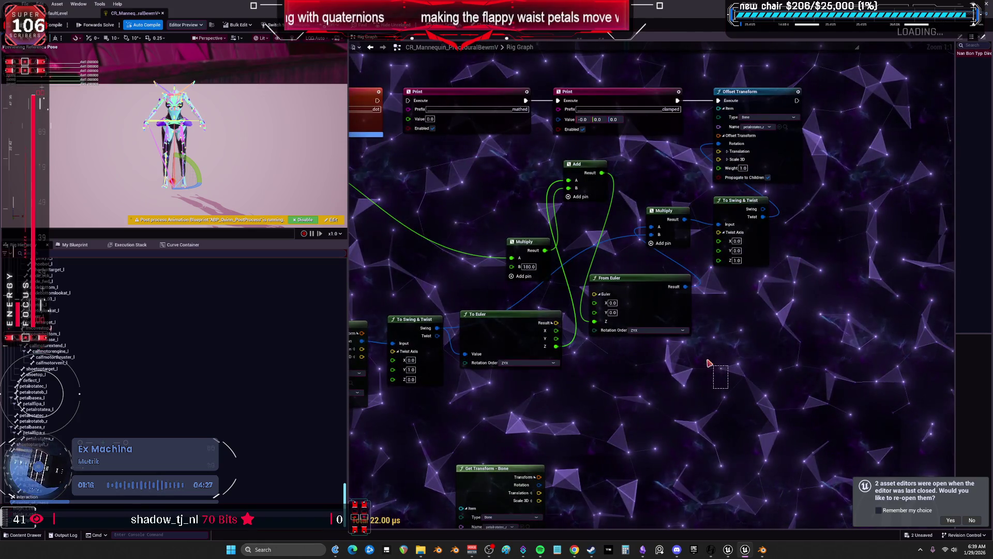
# - Move the Multiply and To Swing & Twist nodes aside, break the From Euler Z link, then return to DefaultLevel
pyautogui.moveTo(711, 365); pyautogui.dragTo(588, 274)
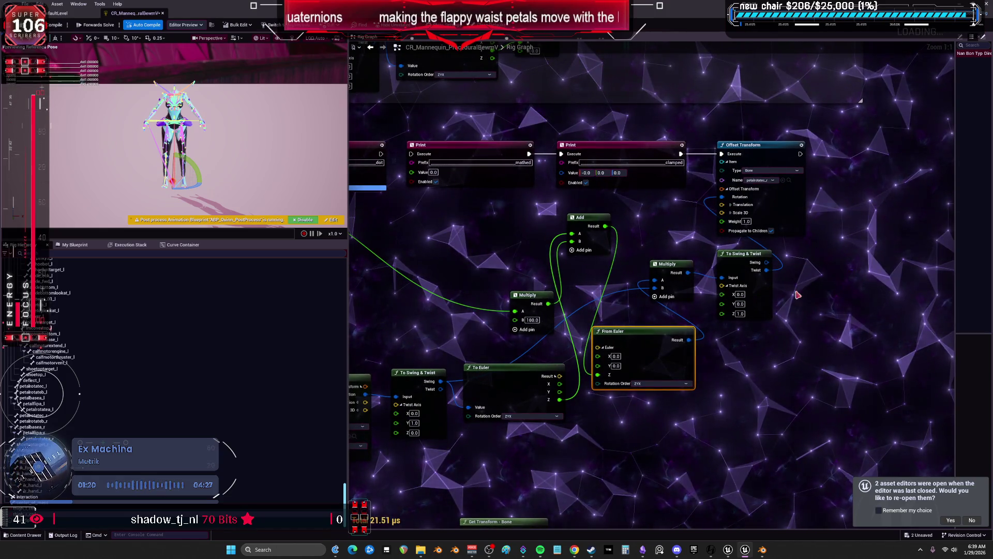
pyautogui.moveTo(684, 293); pyautogui.dragTo(685, 287)
pyautogui.click(670, 251)
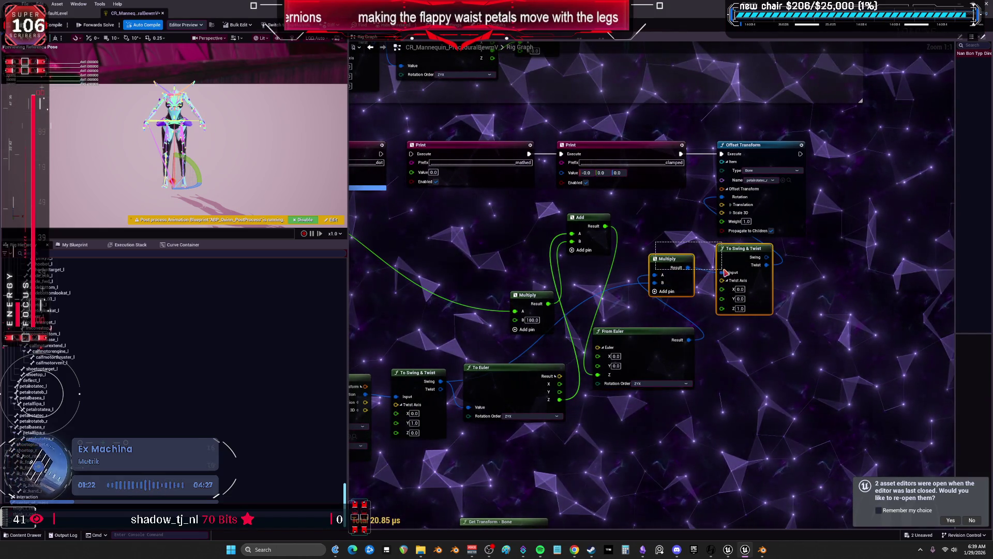
pyautogui.moveTo(828, 320); pyautogui.dragTo(890, 350)
pyautogui.click(647, 333)
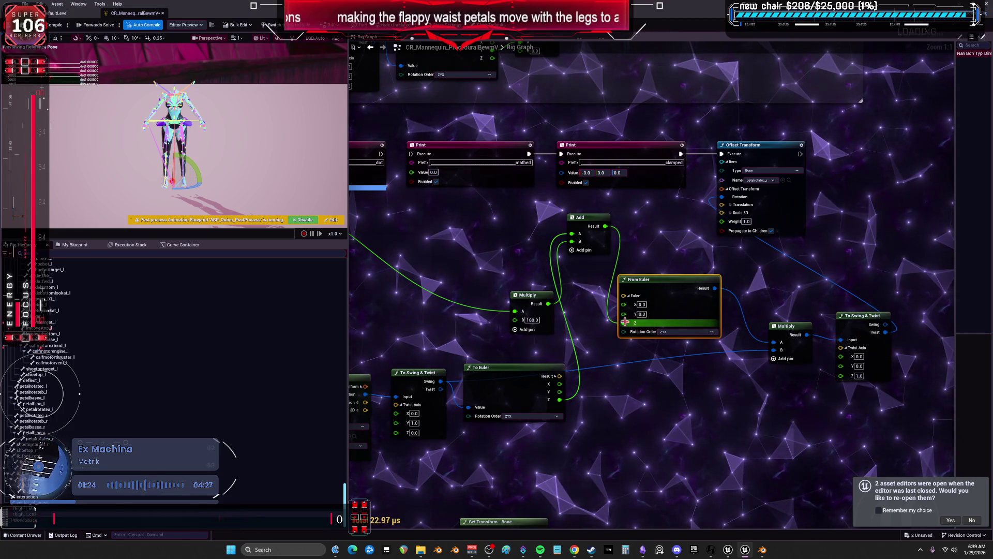
pyautogui.keyDown('alt'); pyautogui.click(625, 322); pyautogui.keyUp('alt')
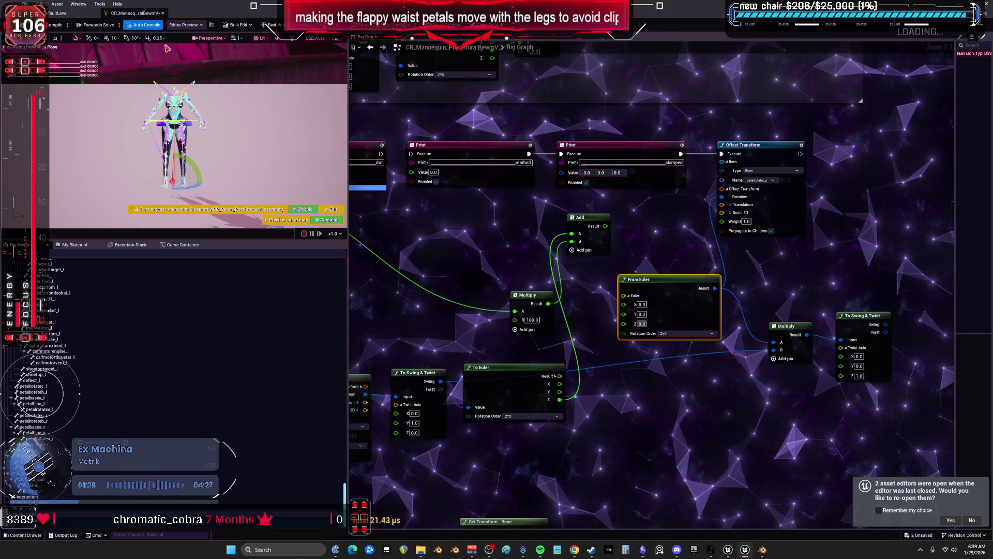
pyautogui.click(75, 14)
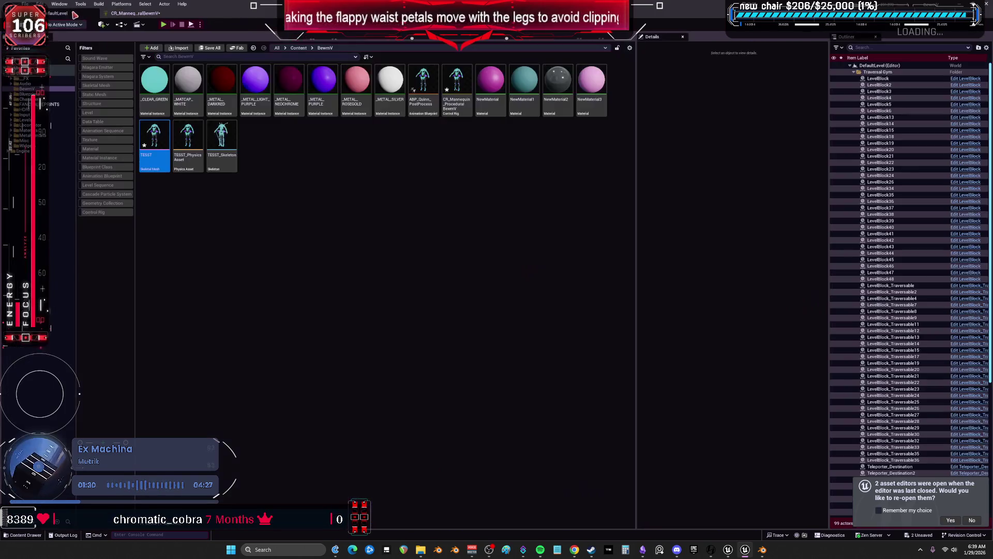
# - Open the TESST mesh to inspect the hand, then enter 90 in the From Euler rotation
pyautogui.doubleClick(151, 129)
pyautogui.moveTo(449, 296)
pyautogui.mouseDown()
pyautogui.moveTo(466, 290)
pyautogui.moveTo(434, 305)
pyautogui.moveTo(411, 299)
pyautogui.mouseUp()
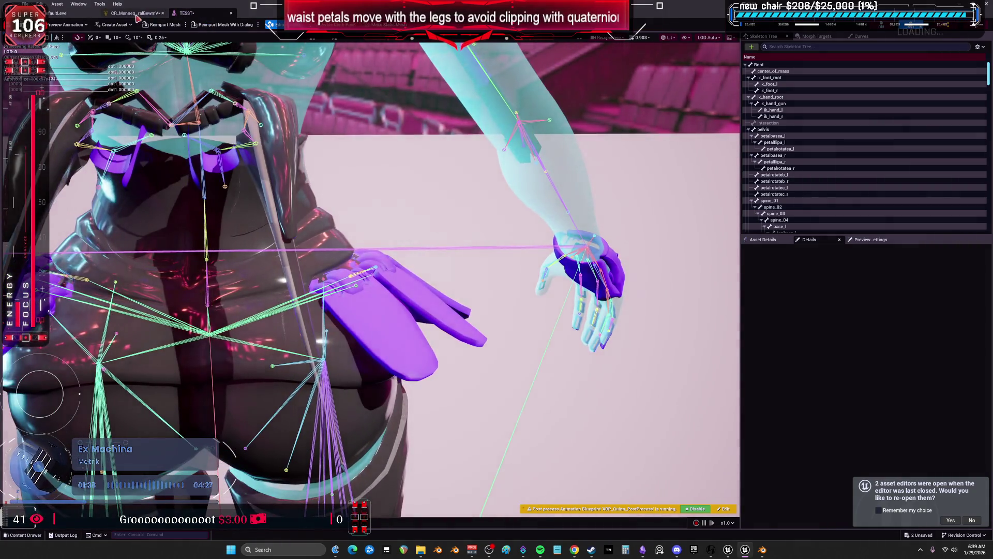
pyautogui.click(136, 14)
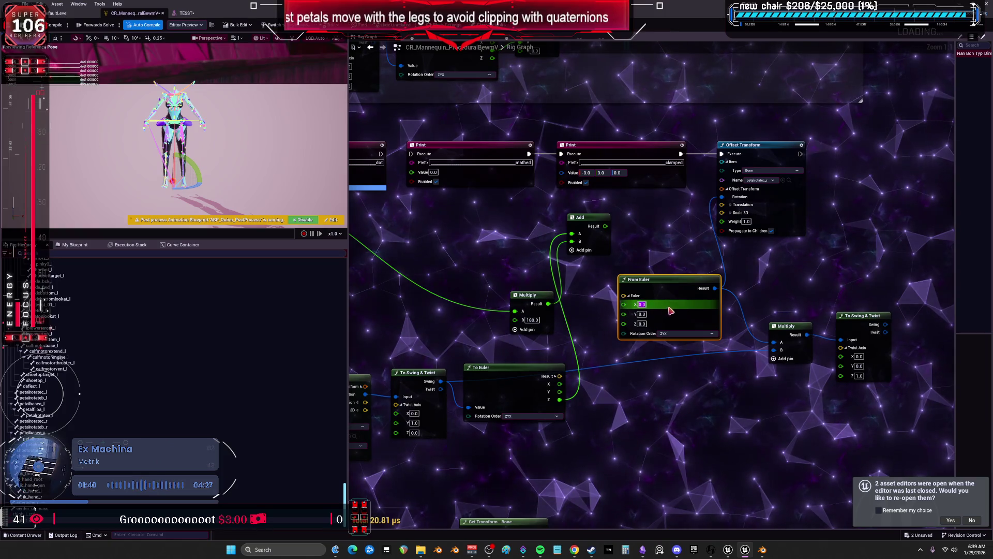
pyautogui.write('90')
pyautogui.press('Return')
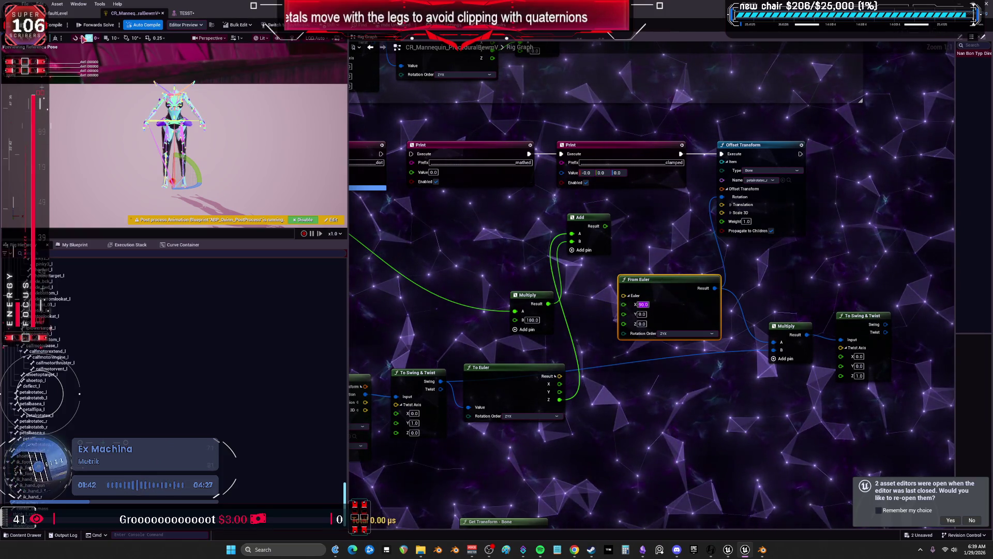
# - Check the petals on TESST and show the print nodes' debug output in the preview
pyautogui.click(186, 13)
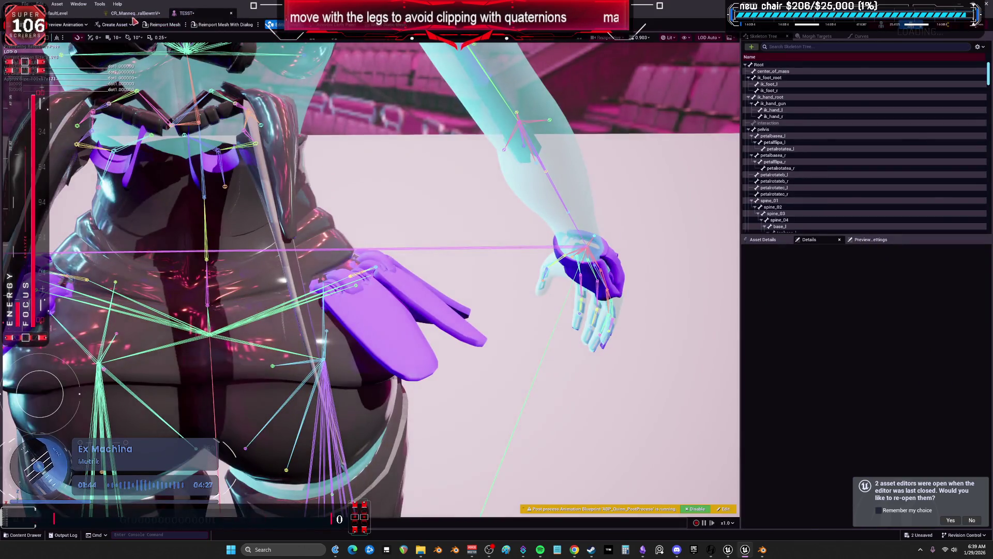
pyautogui.click(136, 14)
pyautogui.scroll(2, 735, 181)
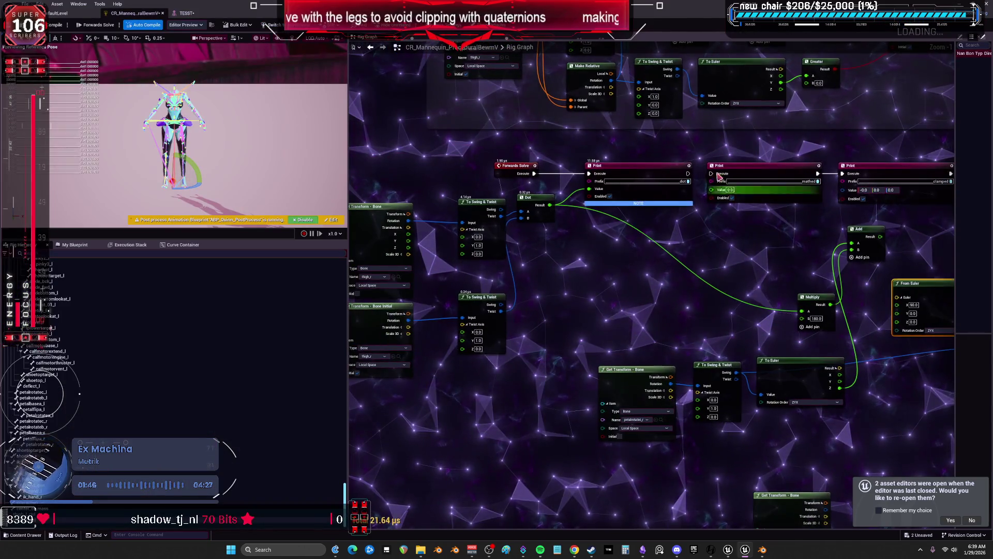
pyautogui.click(251, 62)
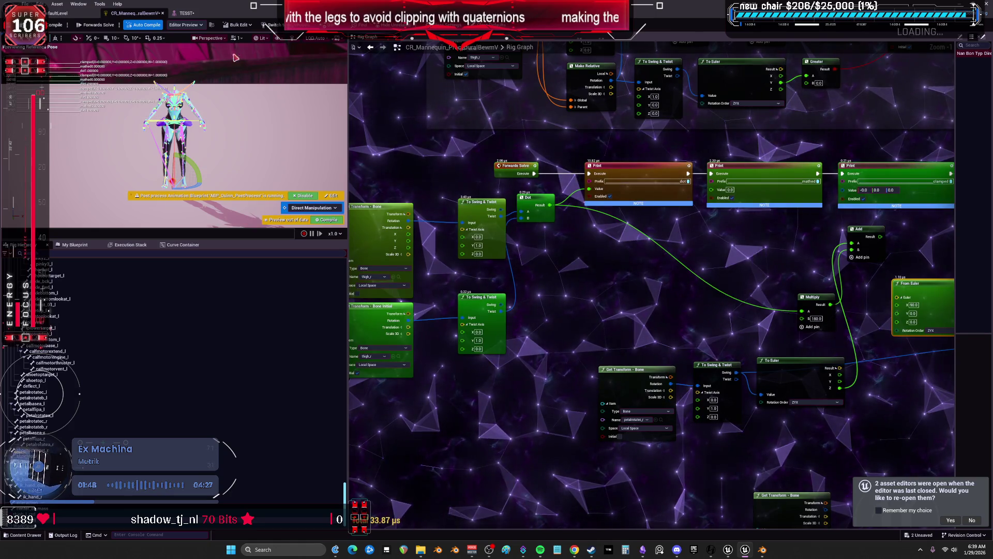
pyautogui.click(185, 13)
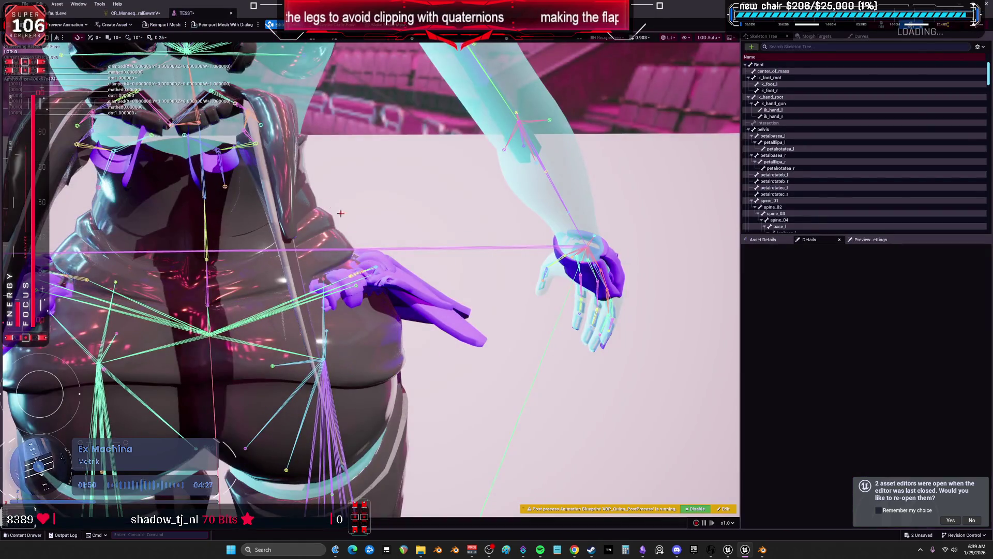
pyautogui.click(133, 13)
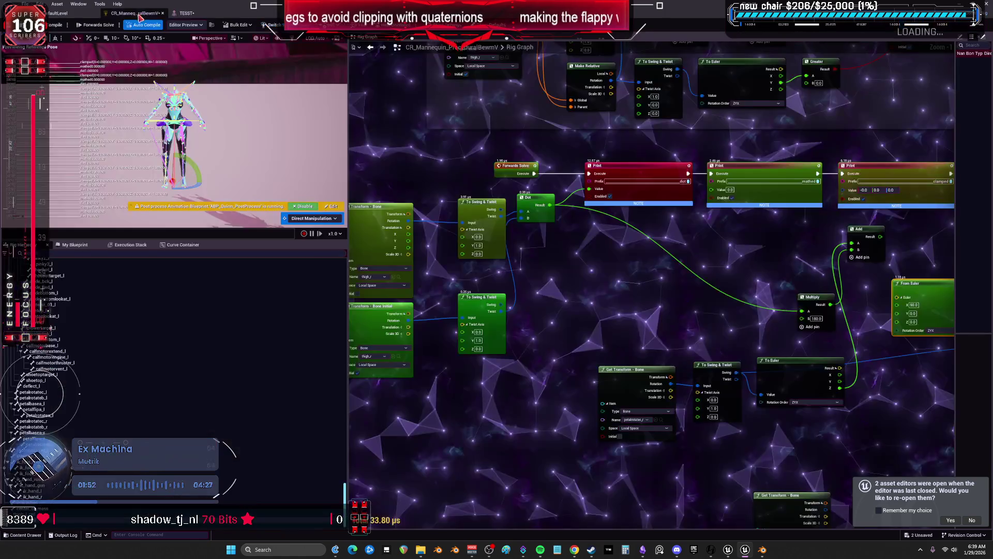
pyautogui.scroll(1, 720, 244)
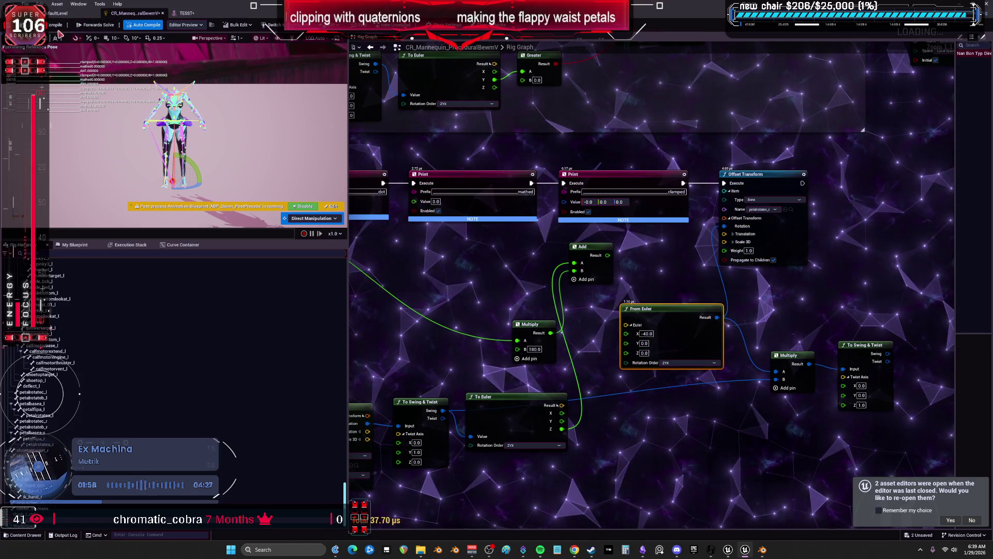
# - Recheck the petals on TESST after changing the rotation to -45 around Z
pyautogui.click(186, 14)
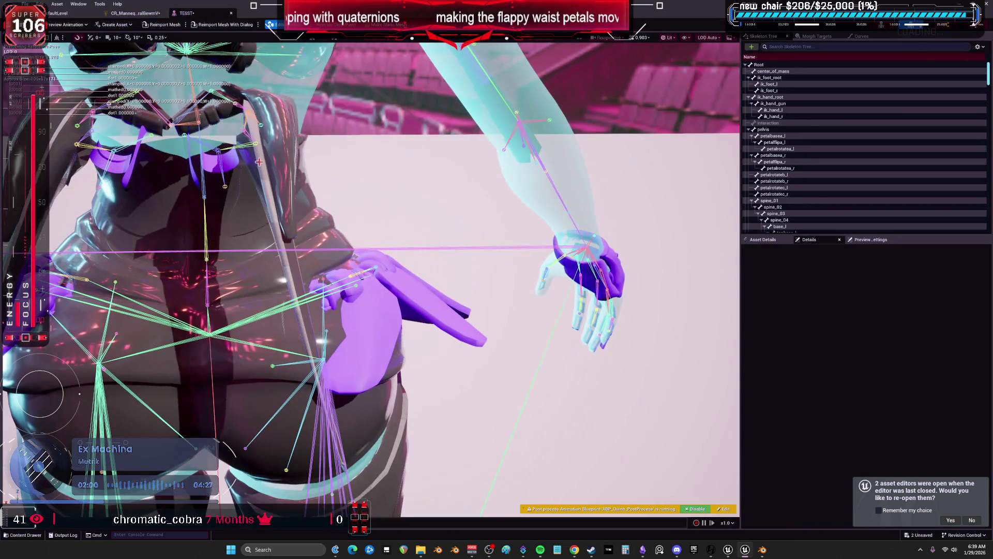
pyautogui.click(132, 14)
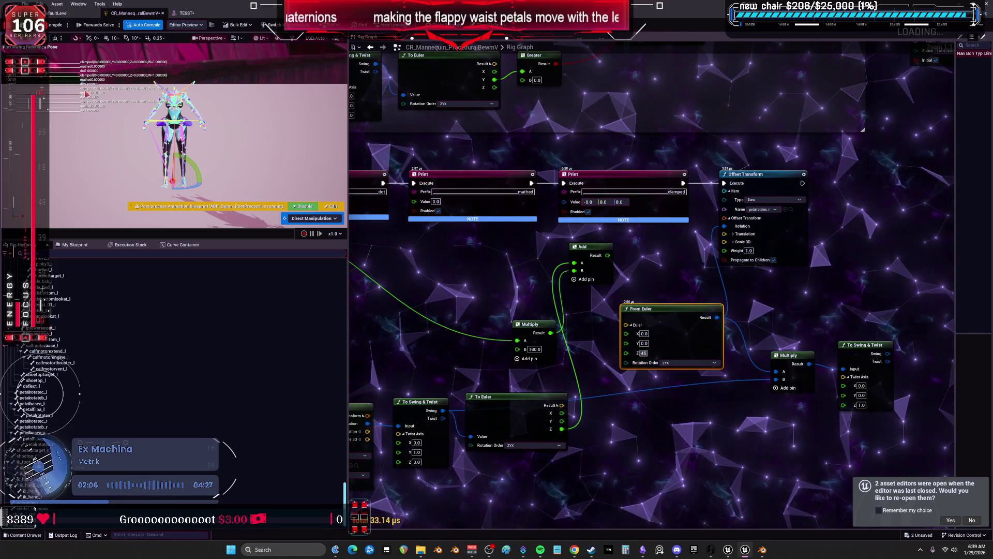
pyautogui.click(186, 14)
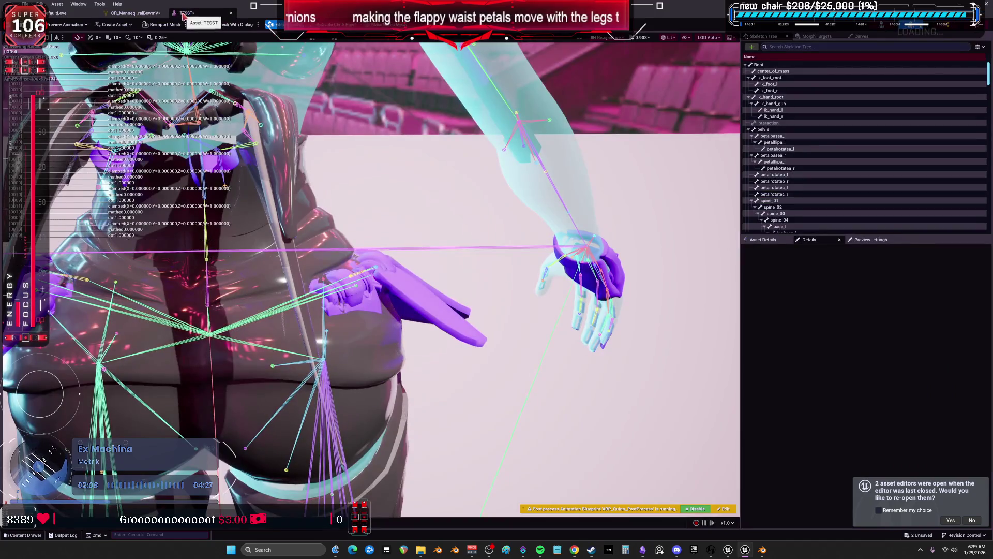
pyautogui.click(130, 15)
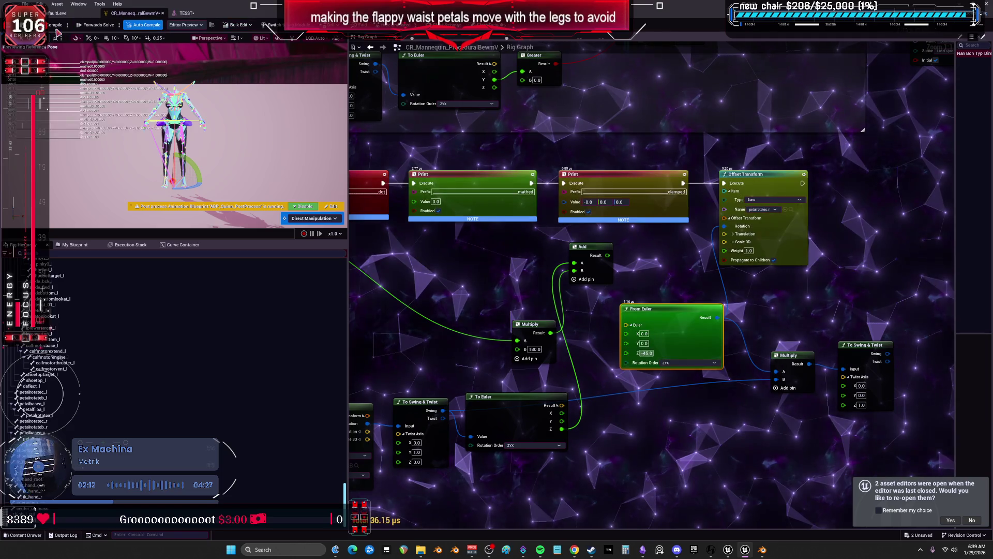
pyautogui.click(173, 15)
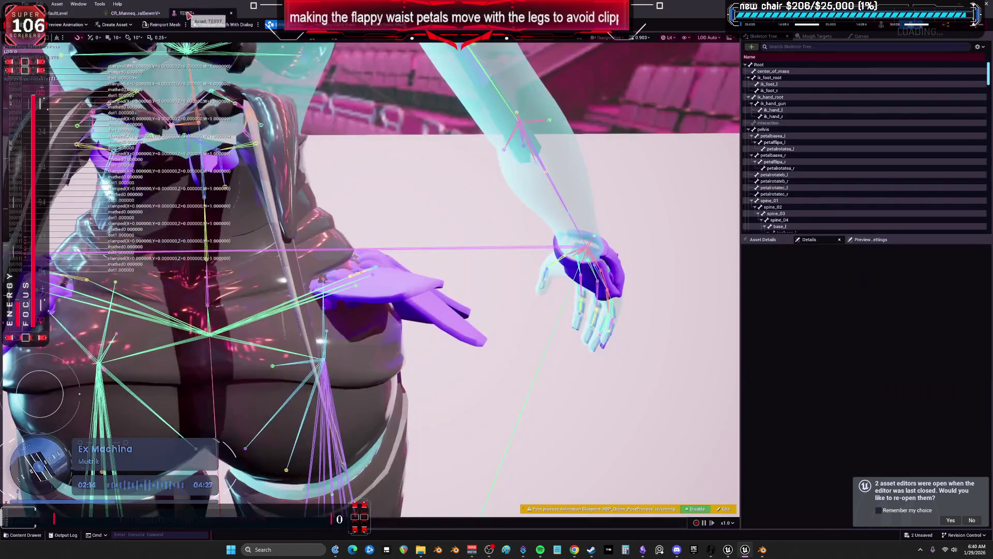
pyautogui.click(132, 14)
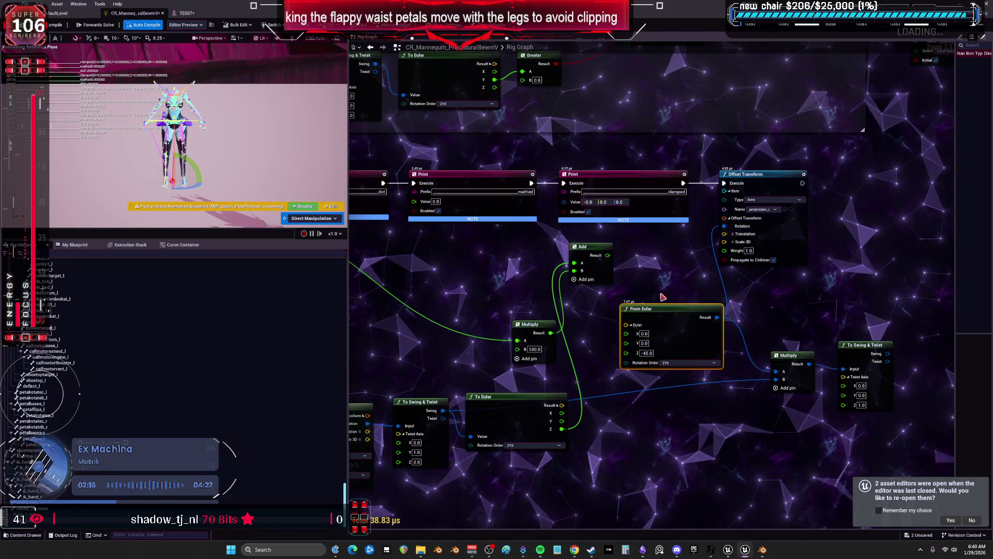
pyautogui.moveTo(657, 286); pyautogui.dragTo(698, 223)
pyautogui.moveTo(617, 223); pyautogui.dragTo(651, 246)
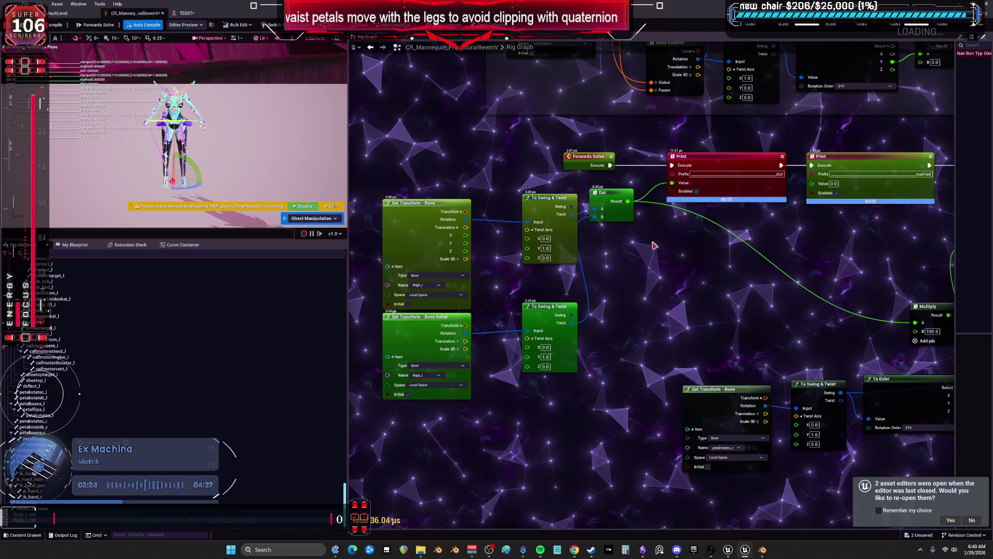
# - Review the Offset Transform and From Euler nodes, then rotate thigh_r to swing the right leg out
pyautogui.moveTo(655, 245)
pyautogui.mouseDown()
pyautogui.moveTo(199, 279)
pyautogui.moveTo(222, 282)
pyautogui.mouseUp()
pyautogui.moveTo(241, 230); pyautogui.dragTo(640, 221)
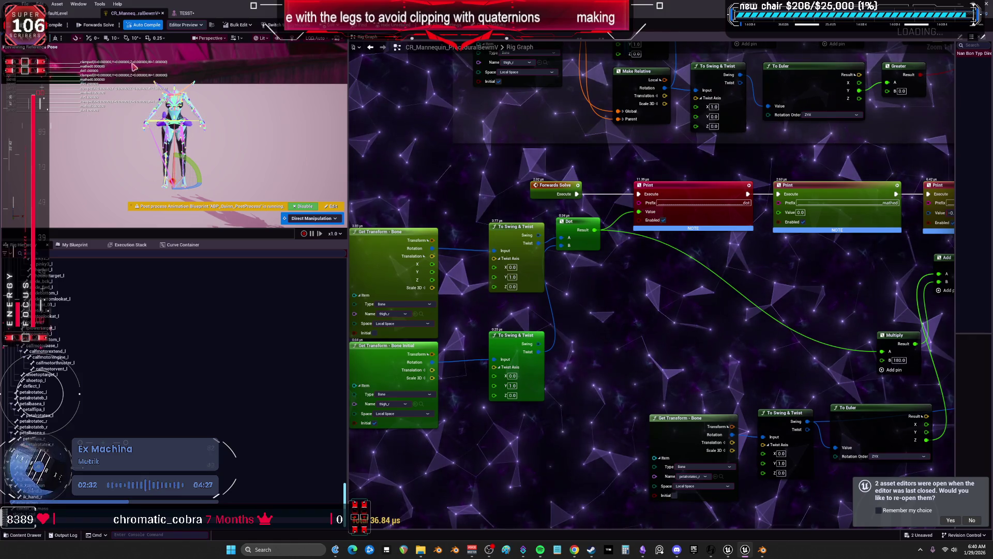
pyautogui.hotkey('ctrl', 'Tab')
pyautogui.click(357, 358)
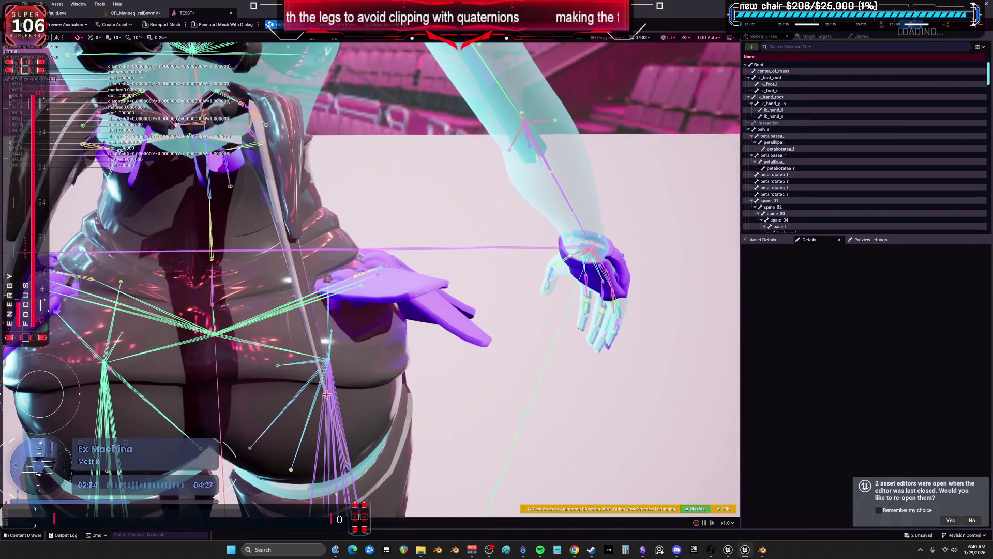
pyautogui.moveTo(357, 359)
pyautogui.mouseDown()
pyautogui.moveTo(352, 401)
pyautogui.moveTo(367, 362)
pyautogui.moveTo(357, 388)
pyautogui.moveTo(355, 355)
pyautogui.moveTo(321, 362)
pyautogui.moveTo(328, 370)
pyautogui.moveTo(334, 362)
pyautogui.moveTo(167, 61)
pyautogui.mouseUp()
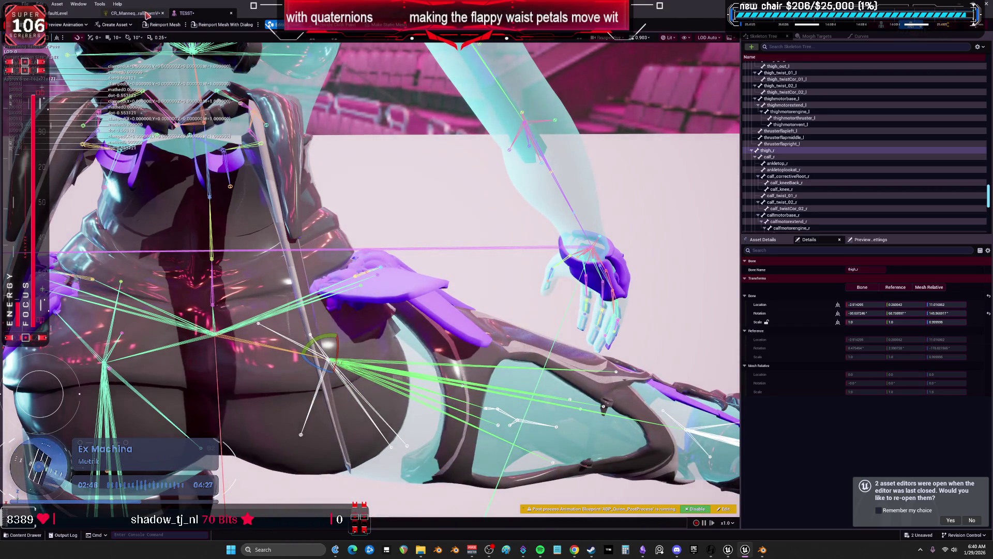
# - Reset thigh_r rotation to its reference values, orbit close to the waist petal, and reselect thigh_r
pyautogui.click(136, 12)
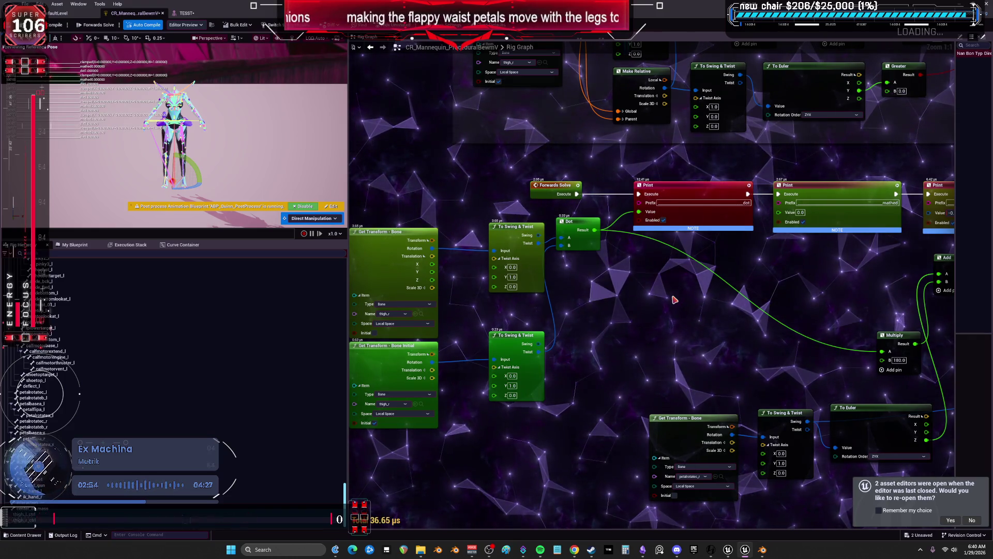
pyautogui.hotkey('ctrl', 'Tab')
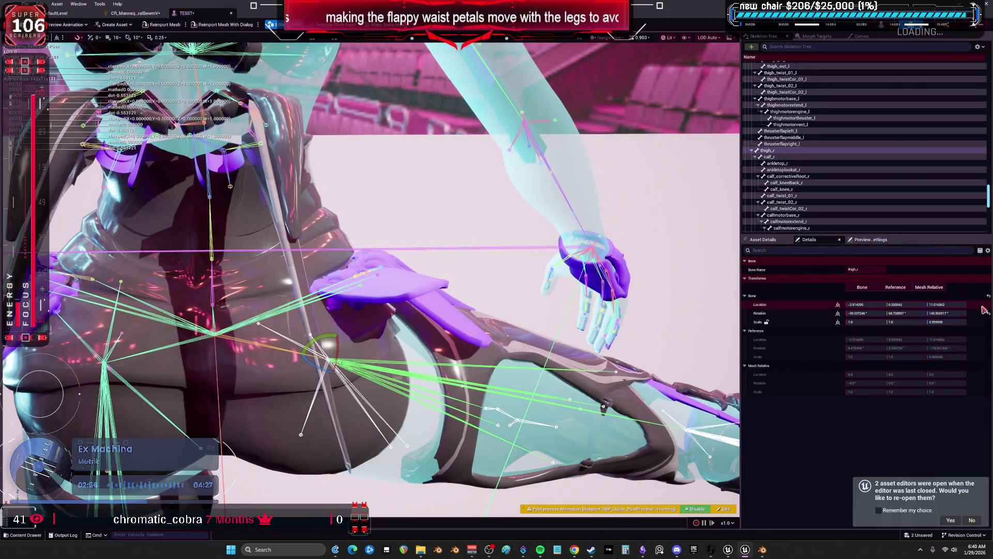
pyautogui.click(989, 314)
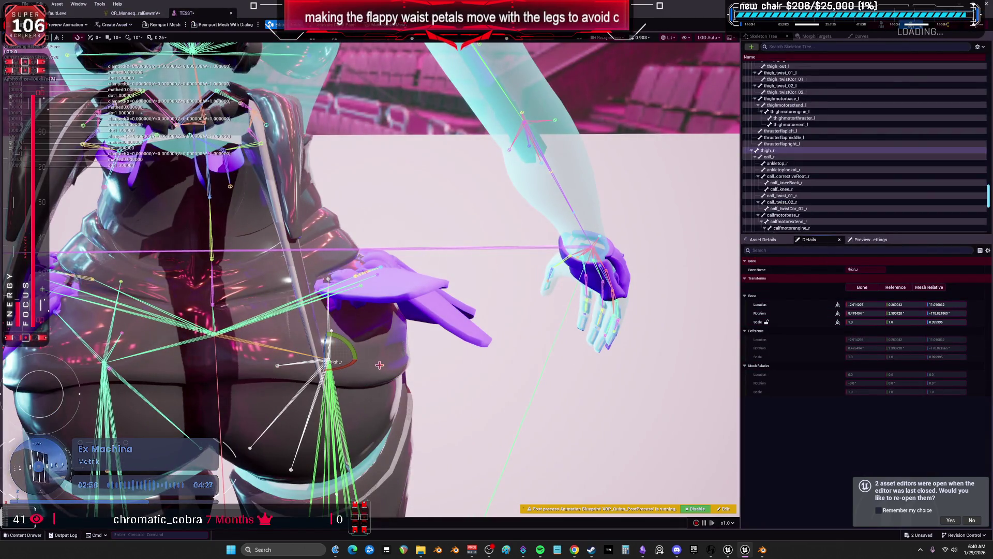
pyautogui.moveTo(394, 310)
pyautogui.mouseDown()
pyautogui.moveTo(362, 311)
pyautogui.moveTo(414, 300)
pyautogui.moveTo(372, 321)
pyautogui.moveTo(393, 311)
pyautogui.moveTo(351, 297)
pyautogui.moveTo(383, 290)
pyautogui.moveTo(362, 300)
pyautogui.moveTo(388, 308)
pyautogui.mouseUp()
pyautogui.click(350, 281)
# - Frame the character, then set the upper To Swing & Twist Twist Axis Z to 1
pyautogui.press('f')
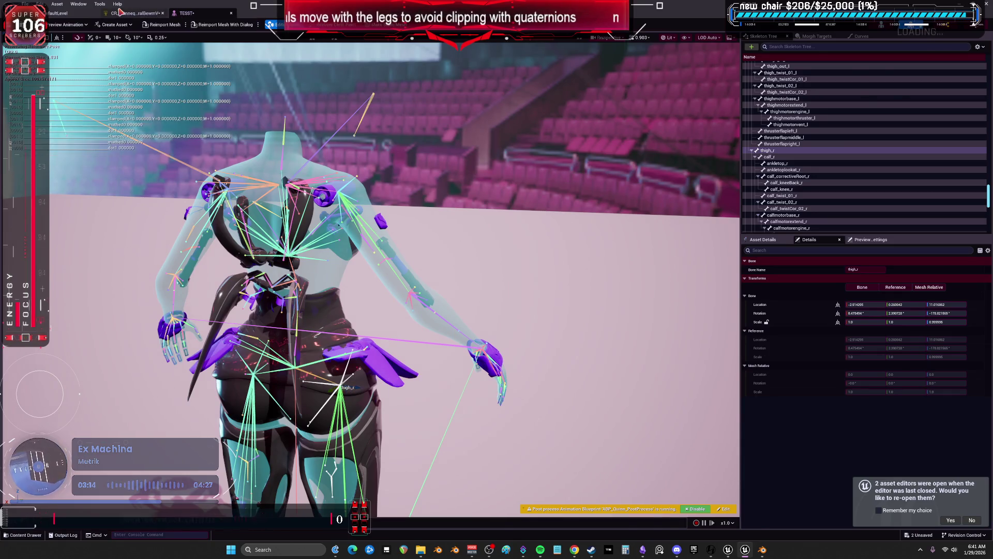
pyautogui.click(135, 13)
pyautogui.click(512, 286)
pyautogui.write('1')
pyautogui.press('Return')
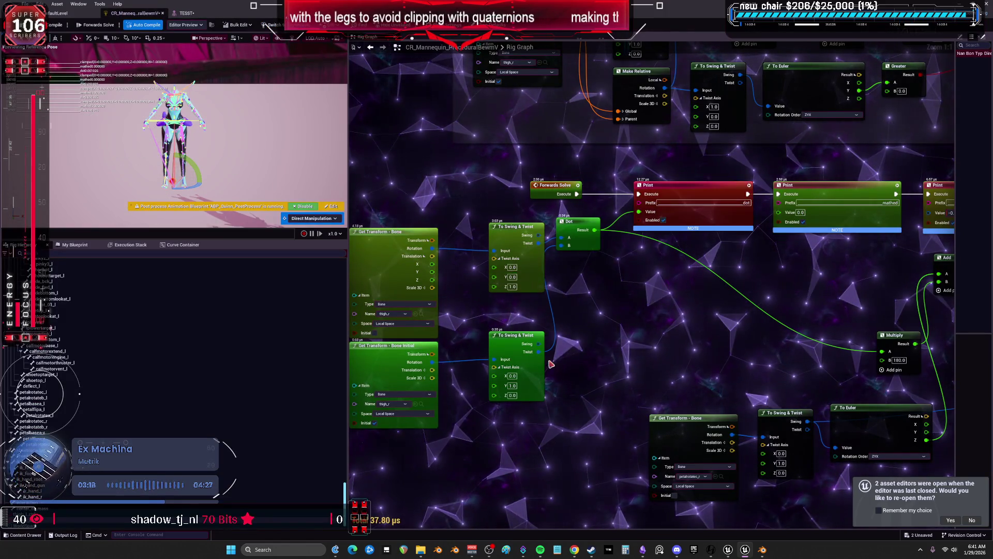
# - Set the lower Twist Axis to Y 0, Z 1, recompile the rig, and view TESST
pyautogui.click(511, 386)
pyautogui.write('0')
pyautogui.press('Tab')
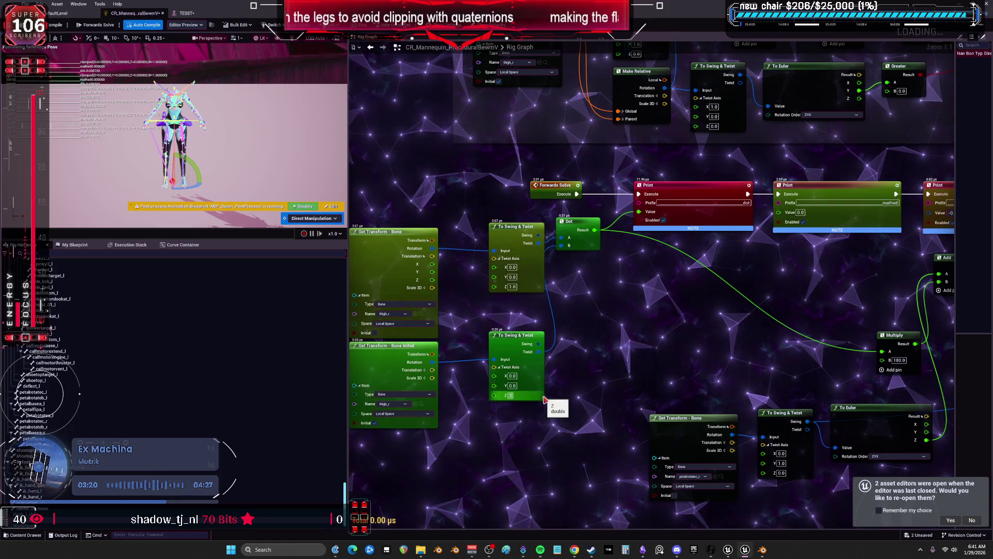
pyautogui.write('1')
pyautogui.press('Return')
pyautogui.click(52, 24)
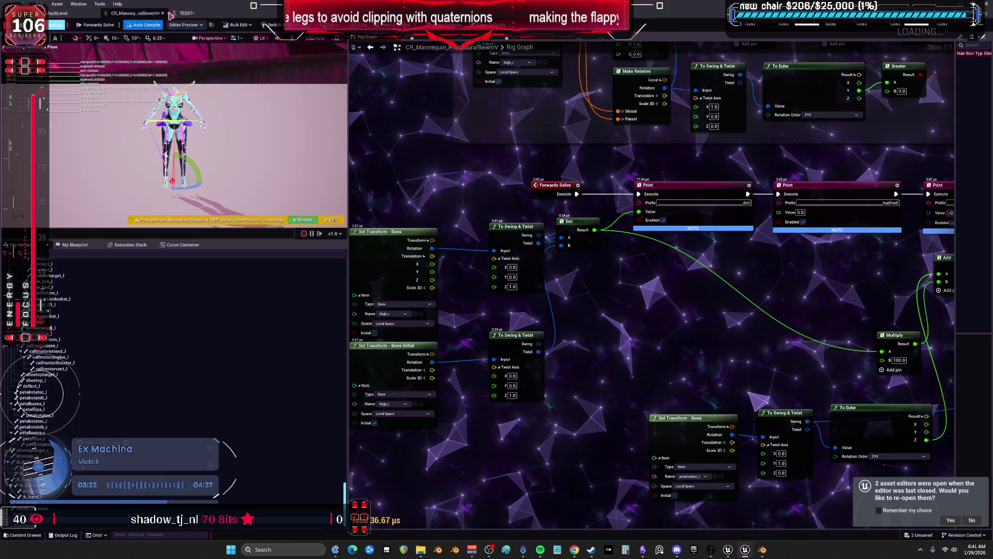
pyautogui.click(184, 13)
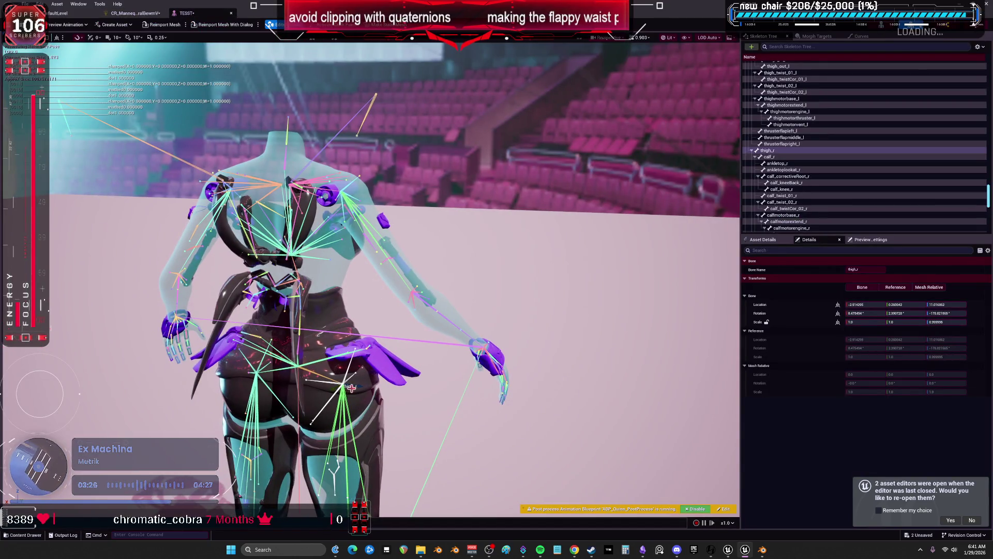
# - Rotate the thigh_r gizmo outward with E, then go back to the CR_Mannequin rig graph
pyautogui.press('e')
pyautogui.moveTo(361, 377)
pyautogui.mouseDown()
pyautogui.moveTo(365, 403)
pyautogui.moveTo(384, 418)
pyautogui.moveTo(352, 393)
pyautogui.moveTo(357, 416)
pyautogui.moveTo(353, 372)
pyautogui.moveTo(344, 421)
pyautogui.moveTo(367, 391)
pyautogui.moveTo(362, 408)
pyautogui.moveTo(359, 365)
pyautogui.moveTo(331, 359)
pyautogui.moveTo(362, 290)
pyautogui.moveTo(393, 362)
pyautogui.moveTo(357, 403)
pyautogui.mouseUp()
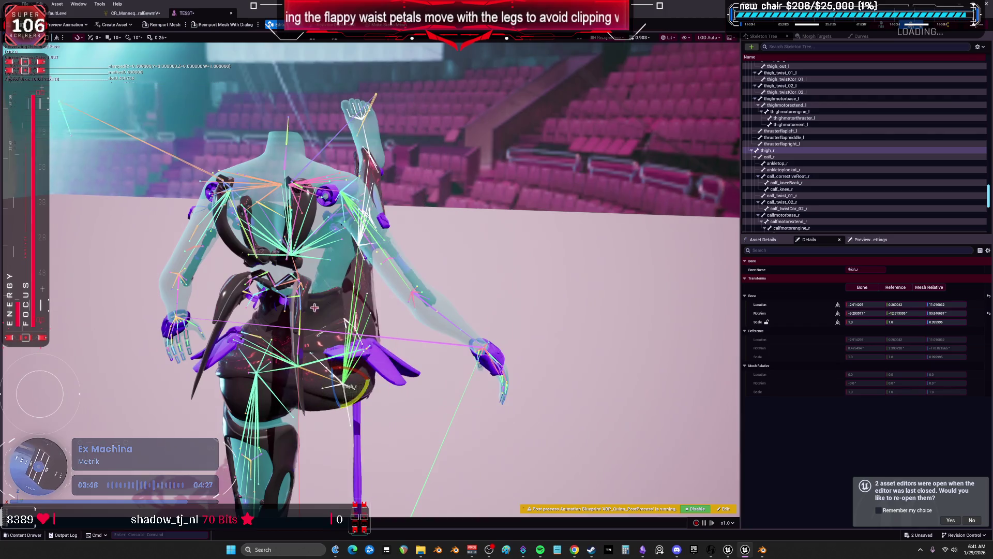
pyautogui.click(134, 14)
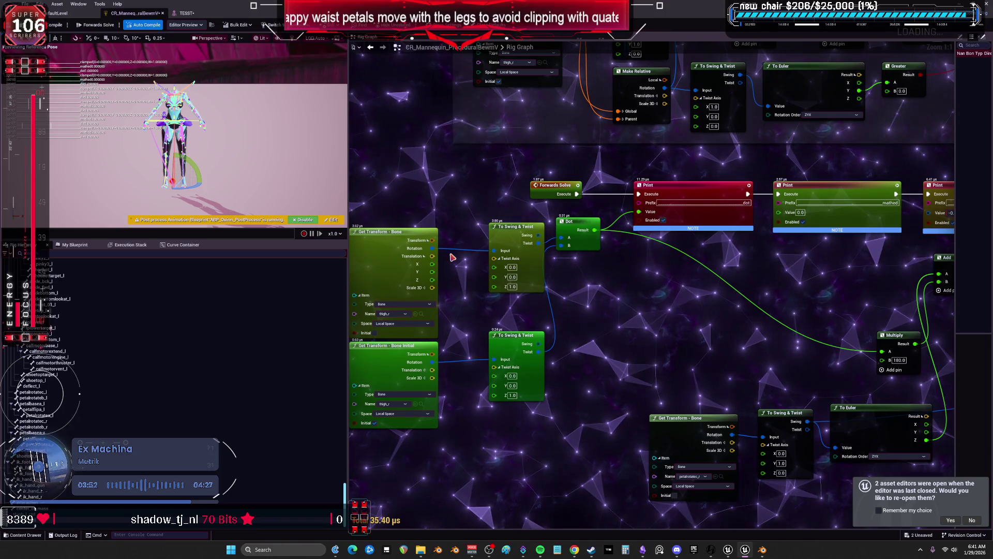
pyautogui.moveTo(449, 232); pyautogui.dragTo(485, 229)
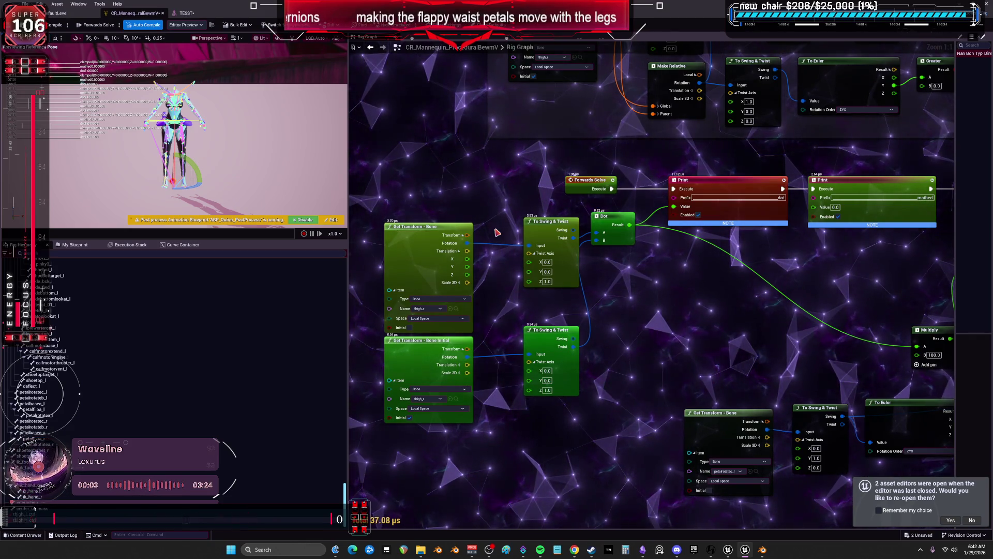
# - Wire the Make Relative rotation into the lower To Swing & Twist input, then rotate thigh_r in TESST
pyautogui.scroll(3, 528, 230)
pyautogui.moveTo(564, 237)
pyautogui.mouseDown()
pyautogui.moveTo(535, 101)
pyautogui.moveTo(345, 190)
pyautogui.mouseUp()
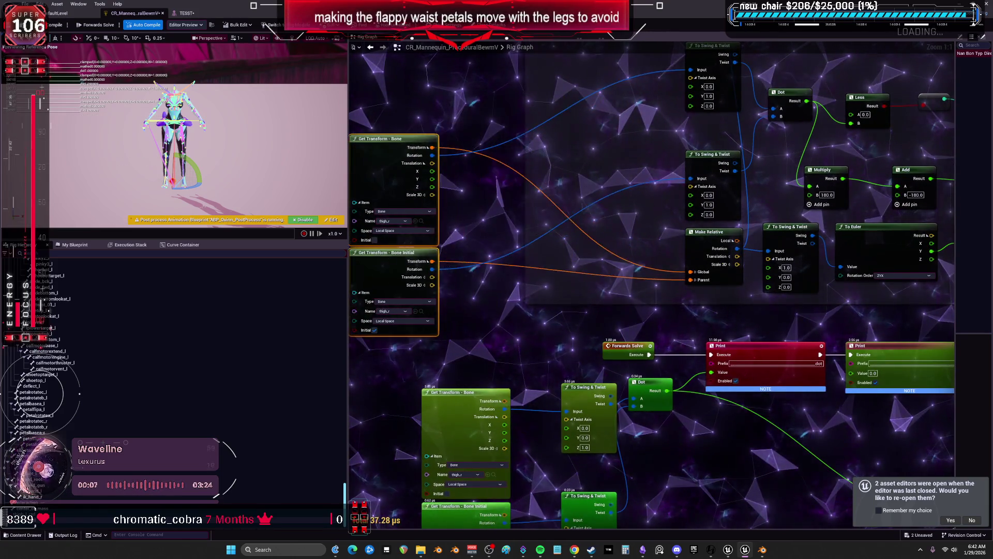
pyautogui.moveTo(683, 237)
pyautogui.mouseDown()
pyautogui.moveTo(534, 272)
pyautogui.moveTo(572, 348)
pyautogui.mouseUp()
pyautogui.scroll(-1, 578, 285)
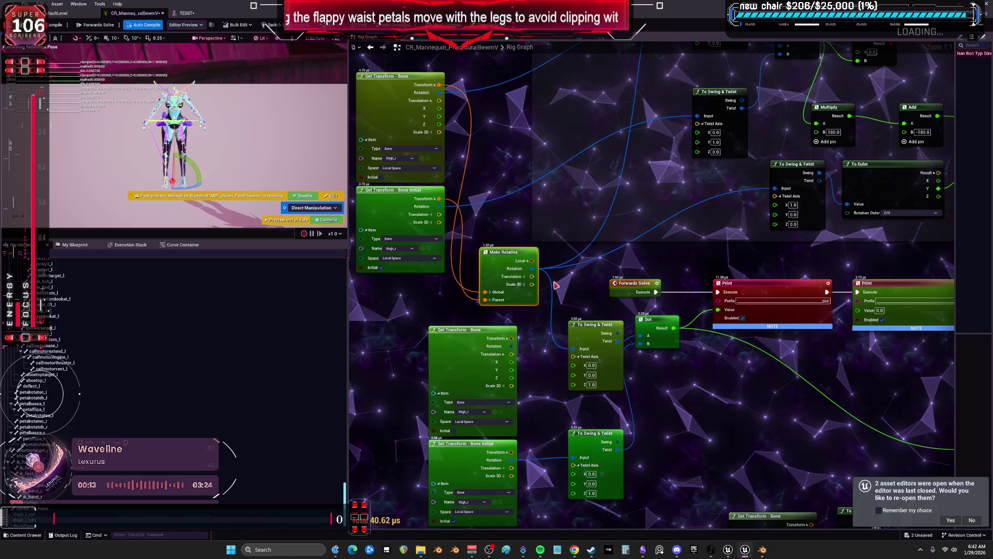
pyautogui.moveTo(534, 269); pyautogui.dragTo(573, 457)
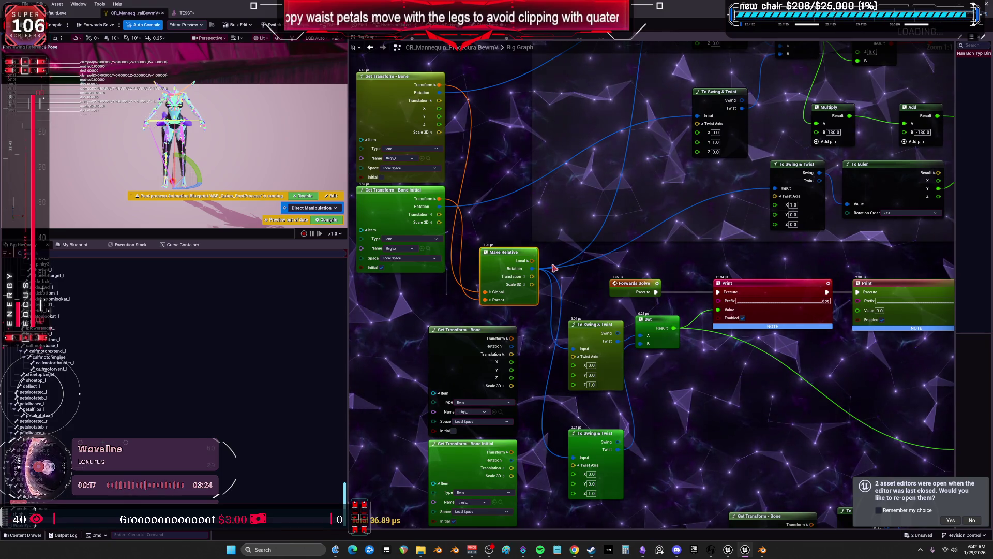
pyautogui.click(187, 14)
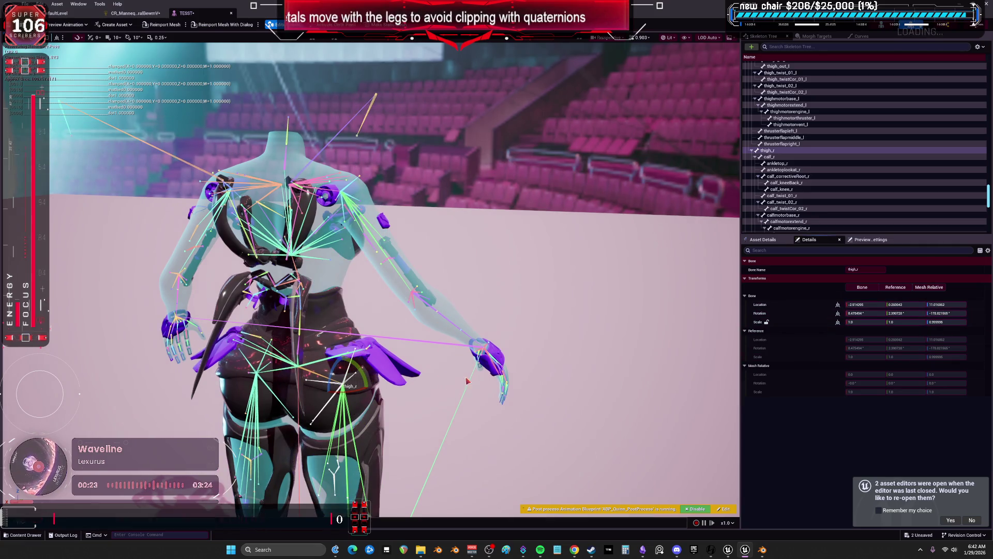
pyautogui.moveTo(358, 375)
pyautogui.mouseDown()
pyautogui.moveTo(364, 398)
pyautogui.moveTo(332, 376)
pyautogui.moveTo(362, 393)
pyautogui.moveTo(357, 400)
pyautogui.mouseUp()
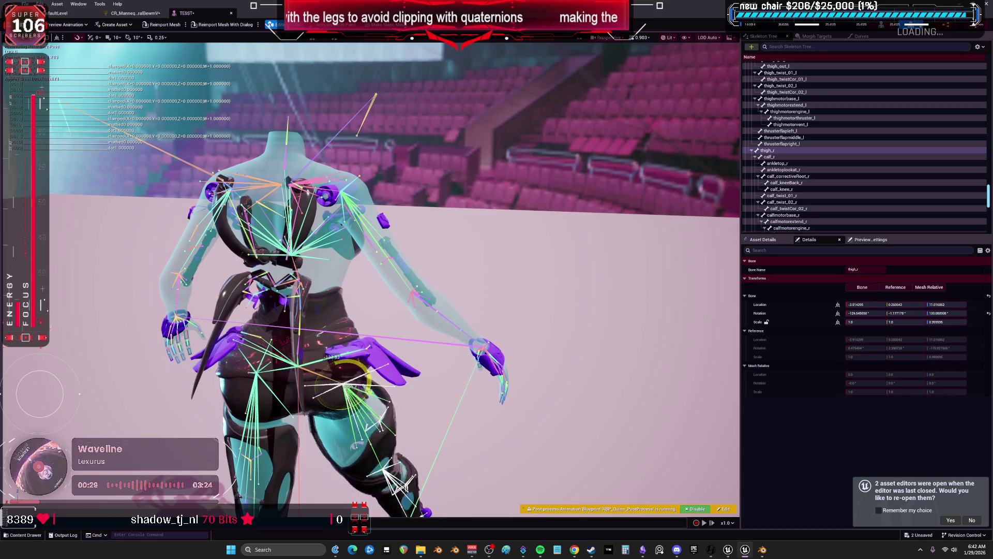
# - Set Twist Axis Y to 1 on both thigh To Swing & Twist nodes
pyautogui.click(135, 13)
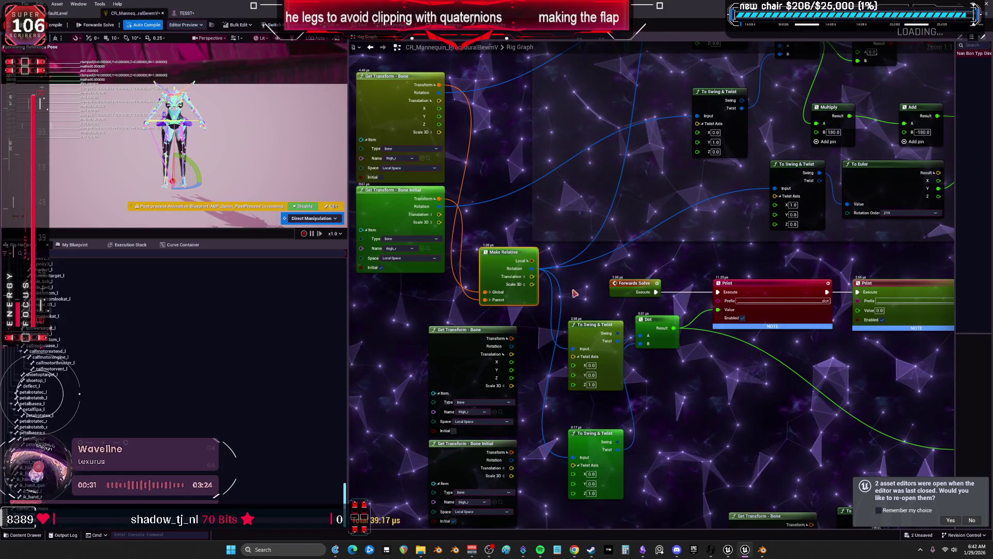
pyautogui.click(553, 310)
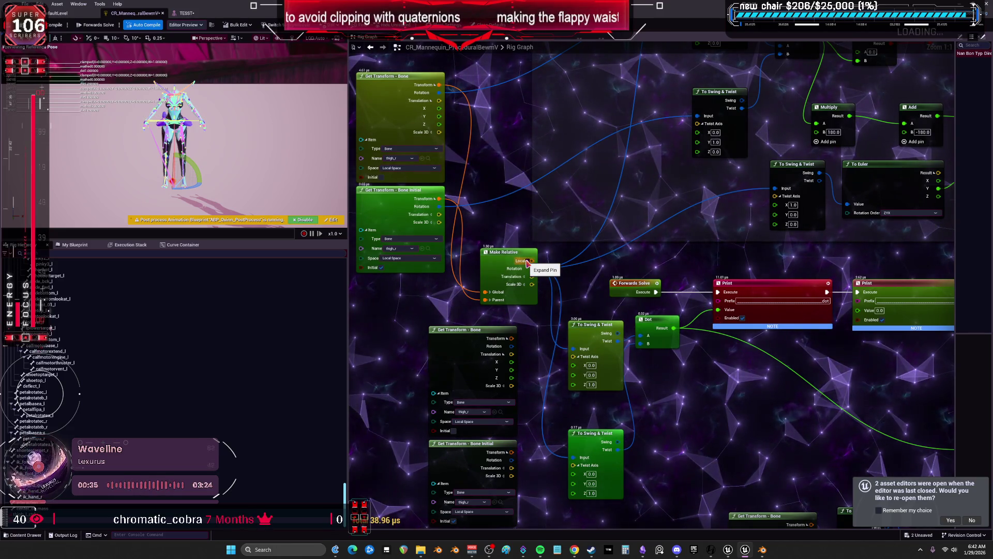
pyautogui.moveTo(569, 249)
pyautogui.mouseDown()
pyautogui.moveTo(566, 306)
pyautogui.moveTo(583, 361)
pyautogui.mouseUp()
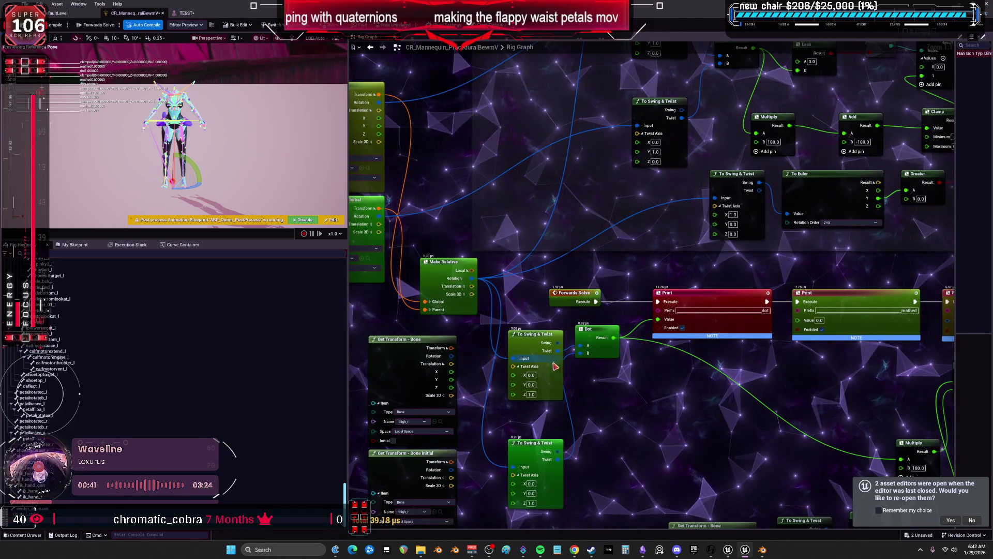
pyautogui.click(530, 384)
pyautogui.write('1')
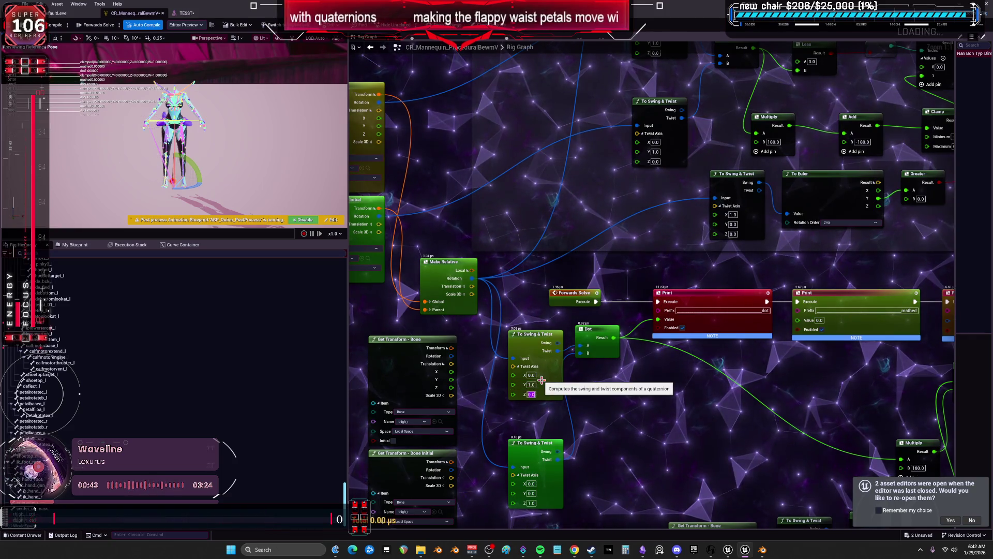
pyautogui.press('Return')
pyautogui.click(530, 493)
pyautogui.write('1')
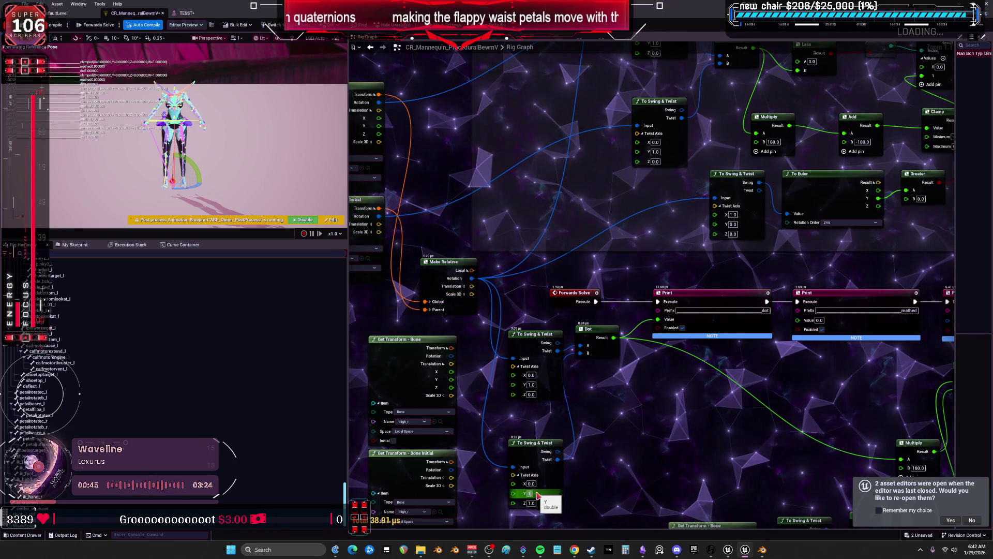
pyautogui.press('Tab')
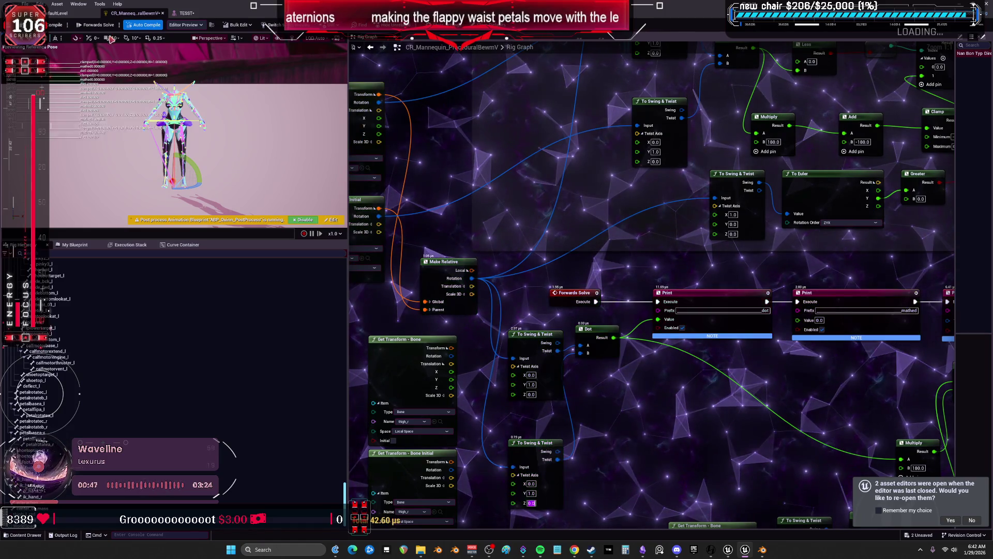
# - In TESST, undo the previous thigh_r rotation and swing the right leg outward again
pyautogui.click(187, 13)
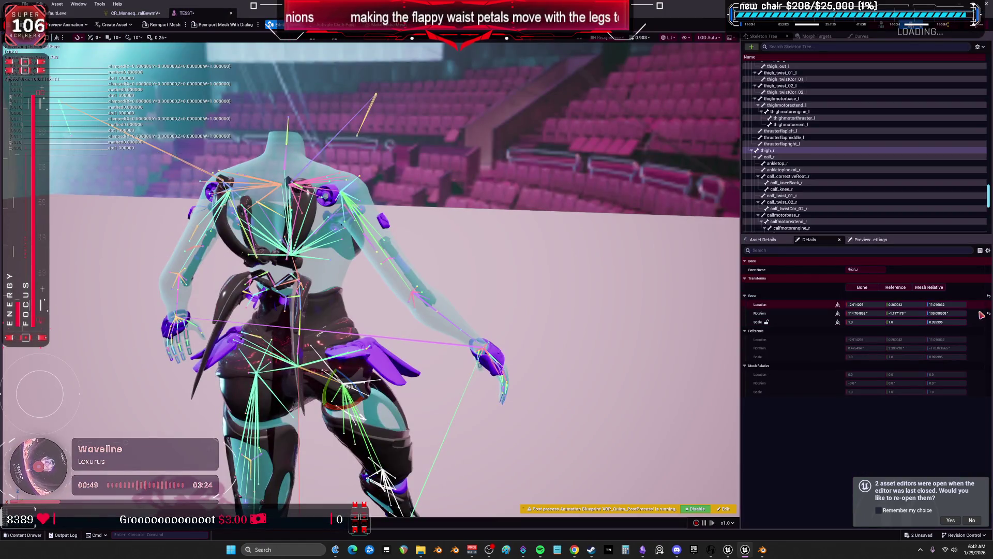
pyautogui.hotkey('ctrl', 'z')
pyautogui.moveTo(351, 383)
pyautogui.mouseDown()
pyautogui.moveTo(370, 414)
pyautogui.moveTo(344, 407)
pyautogui.mouseUp()
pyautogui.click(134, 13)
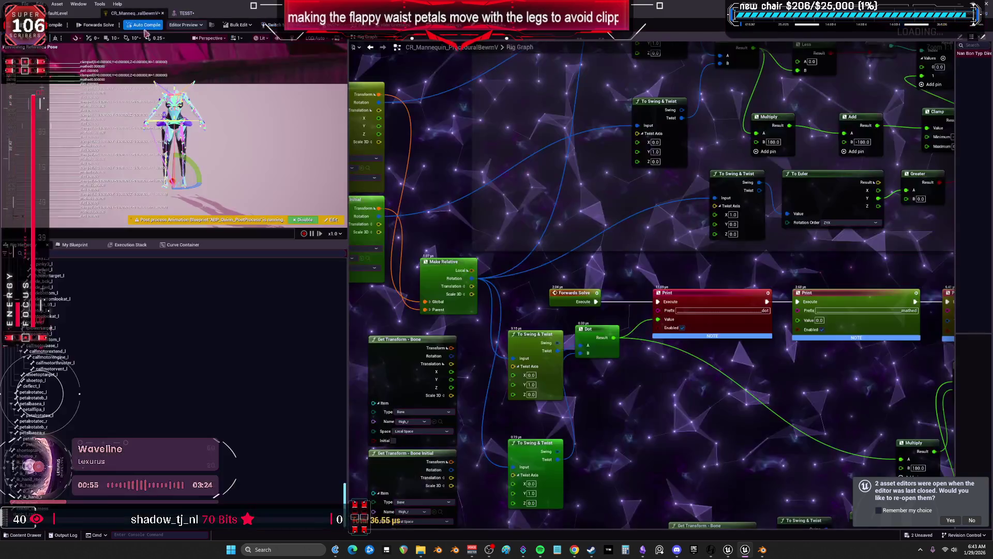
# - Rearrange the Get Transform and Make Relative nodes and break the exec link between the Print nodes
pyautogui.scroll(4, 420, 213)
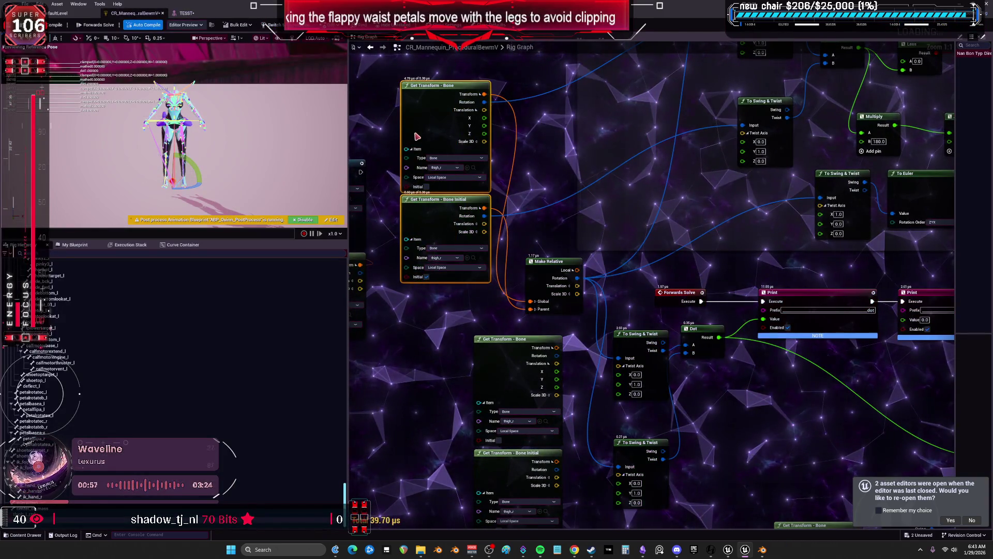
pyautogui.moveTo(416, 131); pyautogui.dragTo(416, 143)
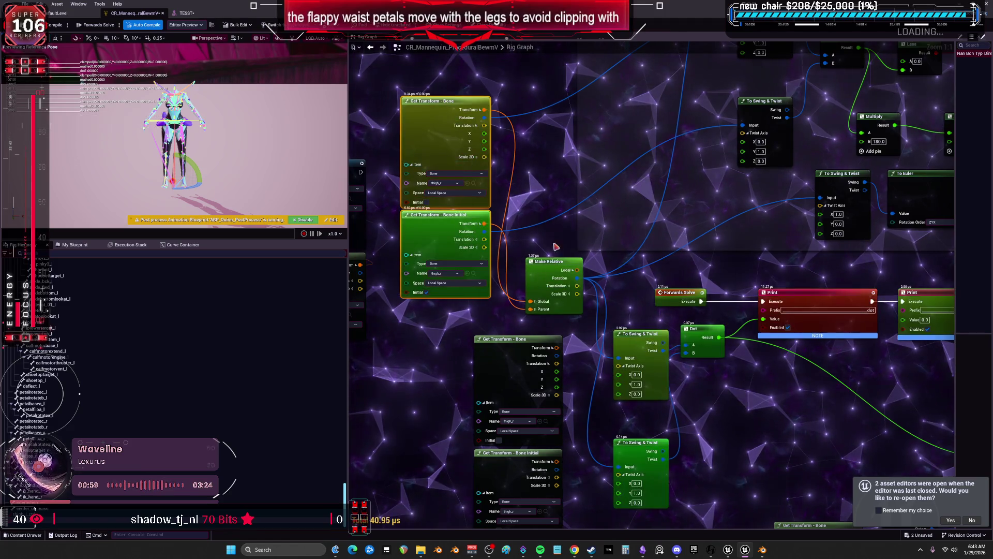
pyautogui.moveTo(543, 277); pyautogui.dragTo(531, 268)
pyautogui.moveTo(621, 293); pyautogui.dragTo(562, 276)
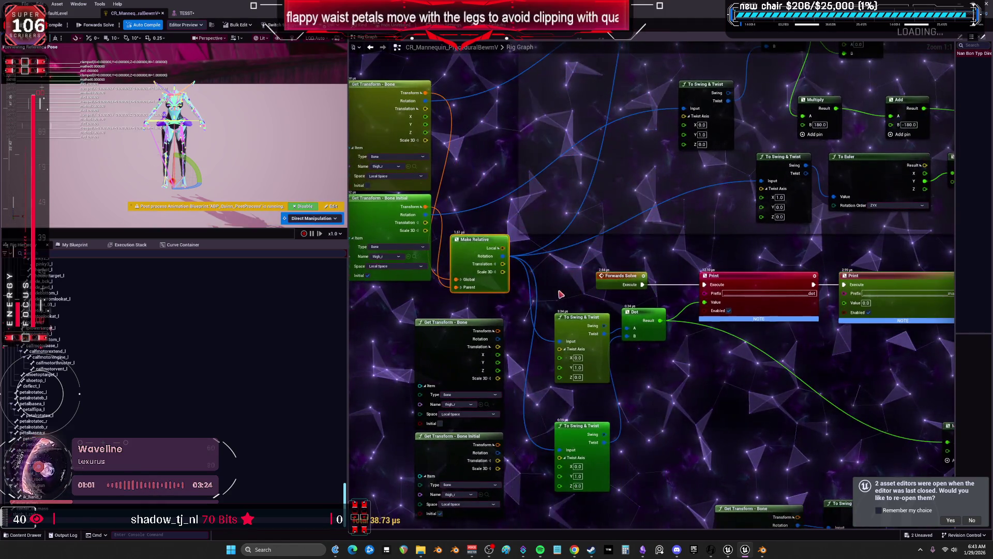
pyautogui.scroll(-1, 570, 318)
pyautogui.moveTo(569, 318)
pyautogui.mouseDown()
pyautogui.moveTo(610, 362)
pyautogui.moveTo(646, 258)
pyautogui.moveTo(529, 336)
pyautogui.mouseUp()
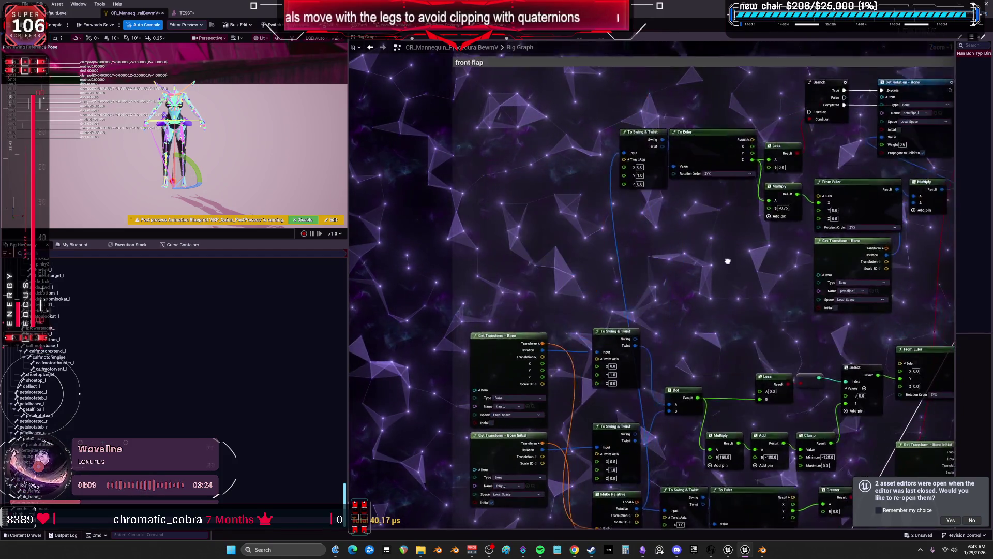
pyautogui.moveTo(722, 224); pyautogui.dragTo(710, 66)
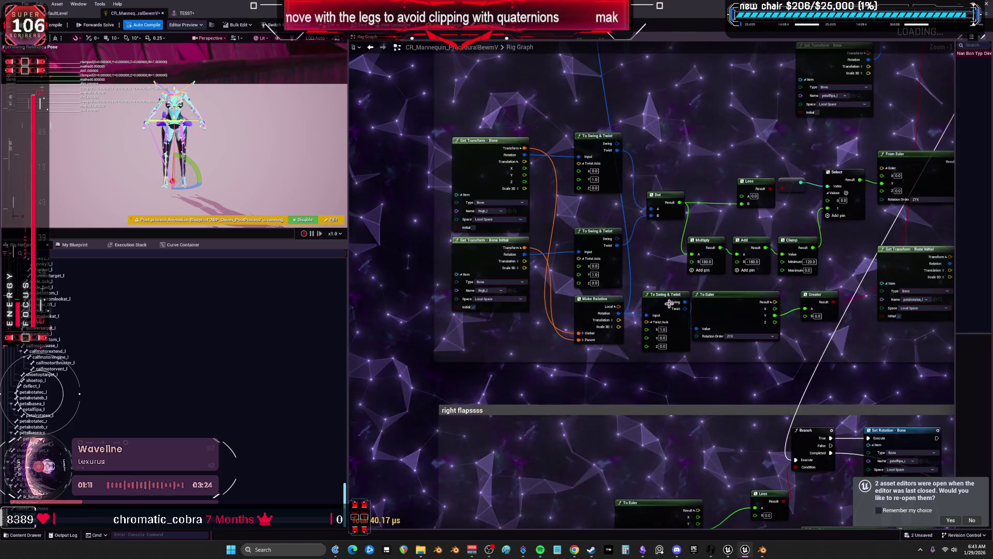
pyautogui.moveTo(598, 381); pyautogui.dragTo(589, 328)
pyautogui.moveTo(518, 224); pyautogui.dragTo(556, 266)
pyautogui.click(554, 311)
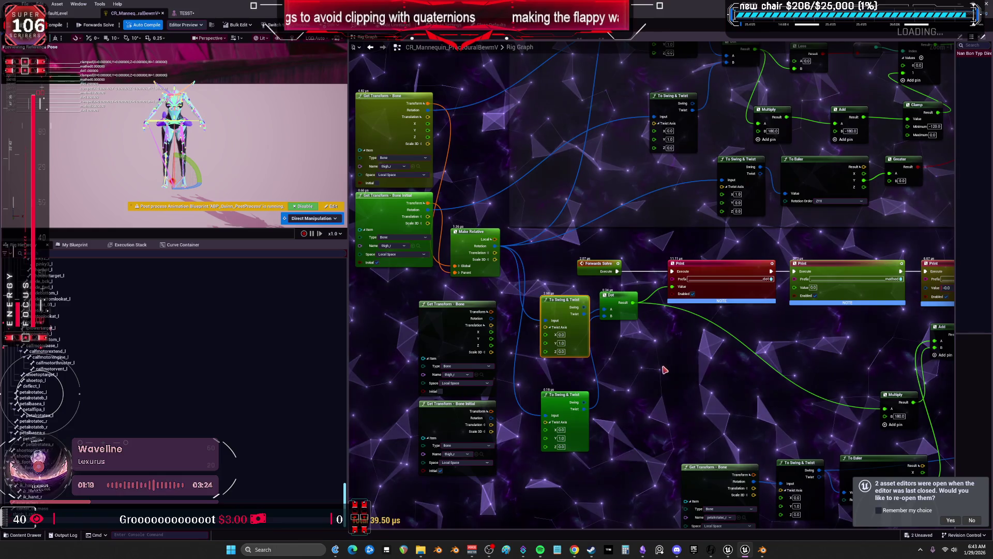
pyautogui.click(642, 348)
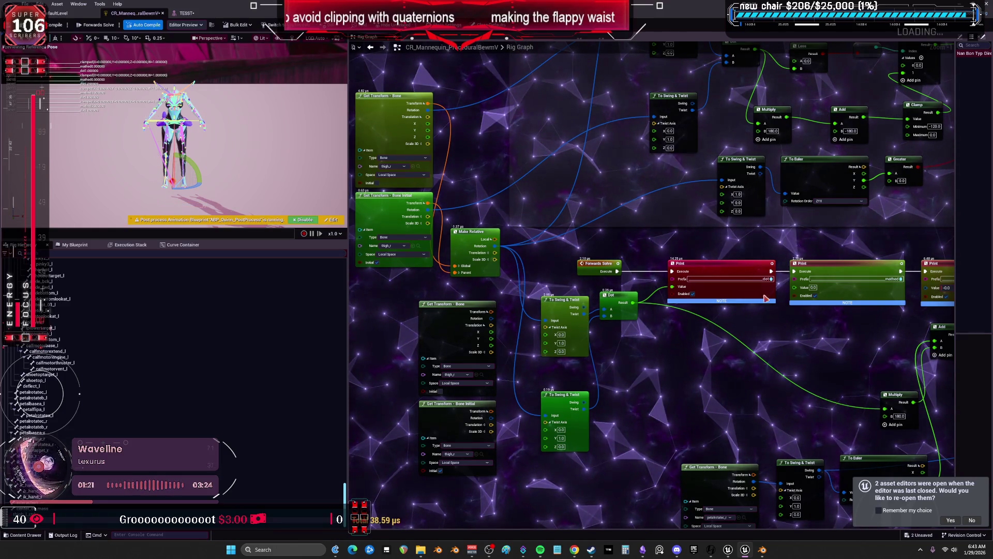
pyautogui.keyDown('alt'); pyautogui.click(771, 271); pyautogui.keyUp('alt')
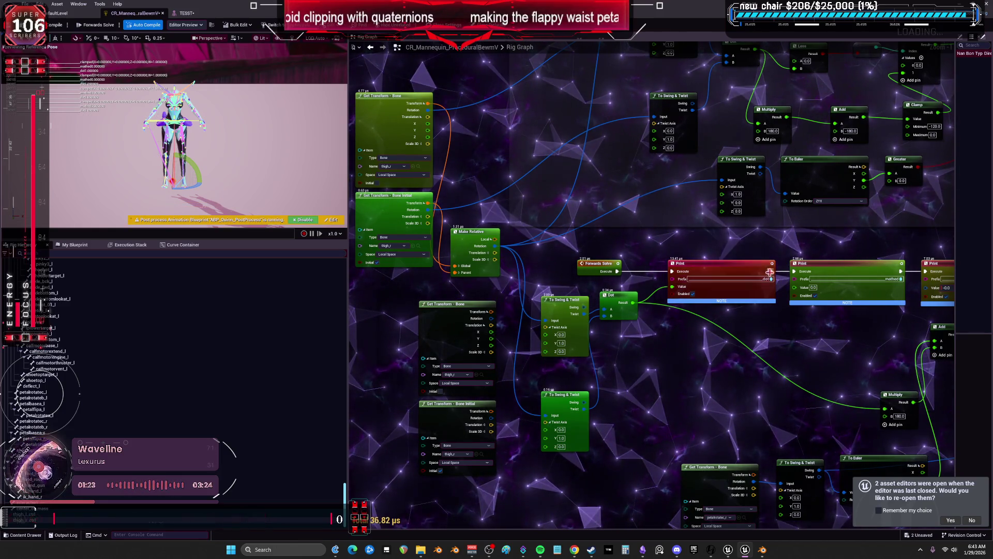
# - Set Twist Axis X to 1 on both To Swing & Twist nodes, then swing thigh_r outward in TESST
pyautogui.click(562, 335)
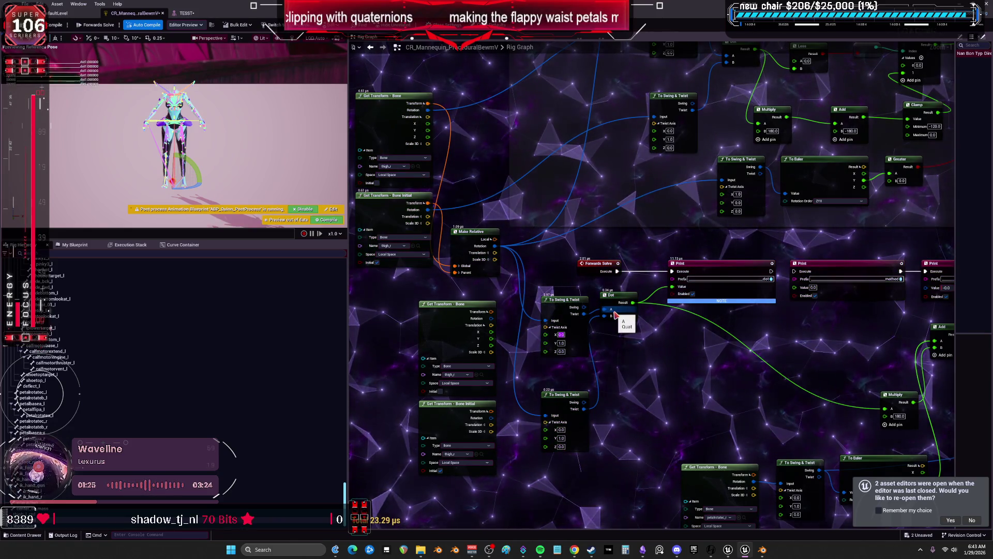
pyautogui.write('1')
pyautogui.press('Tab')
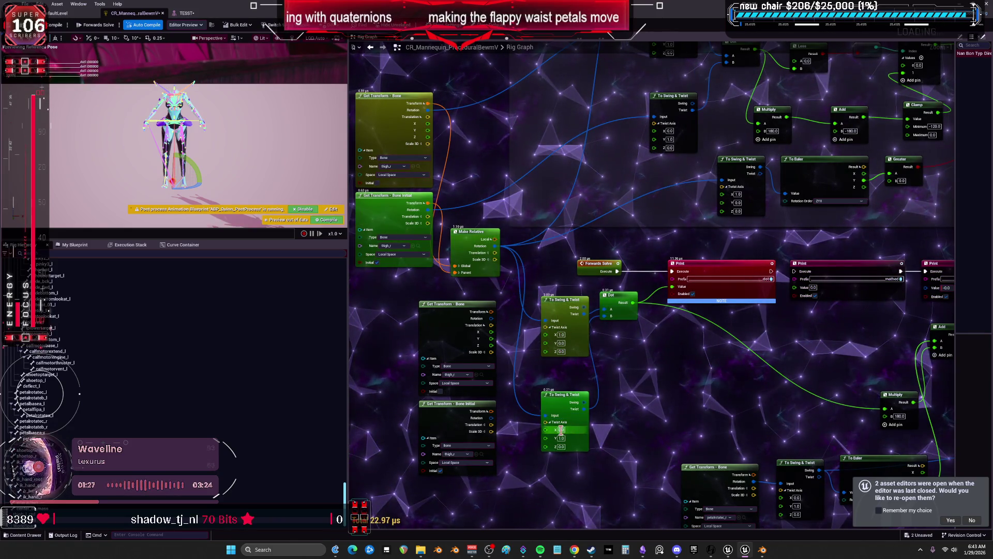
pyautogui.write('1')
pyautogui.press('Tab')
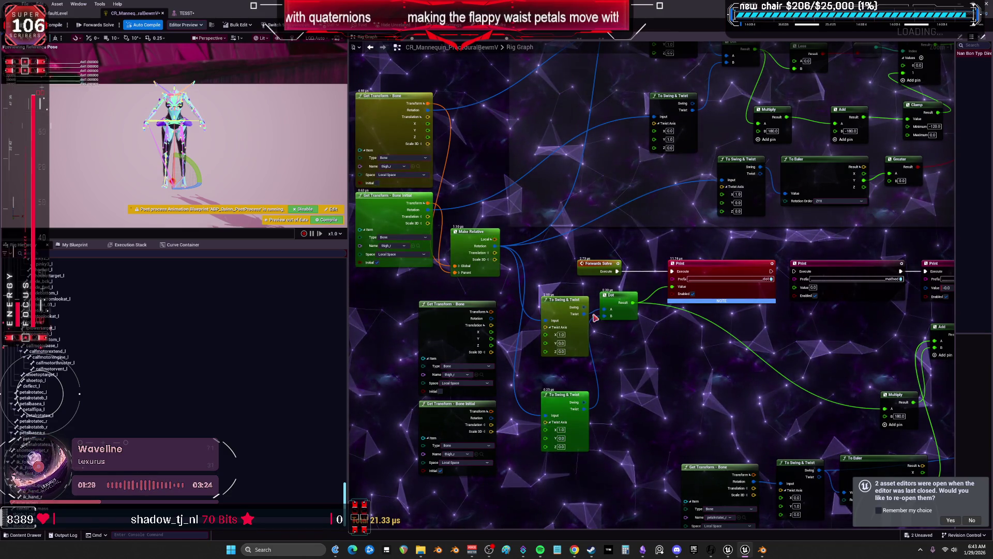
pyautogui.moveTo(591, 397); pyautogui.dragTo(586, 381)
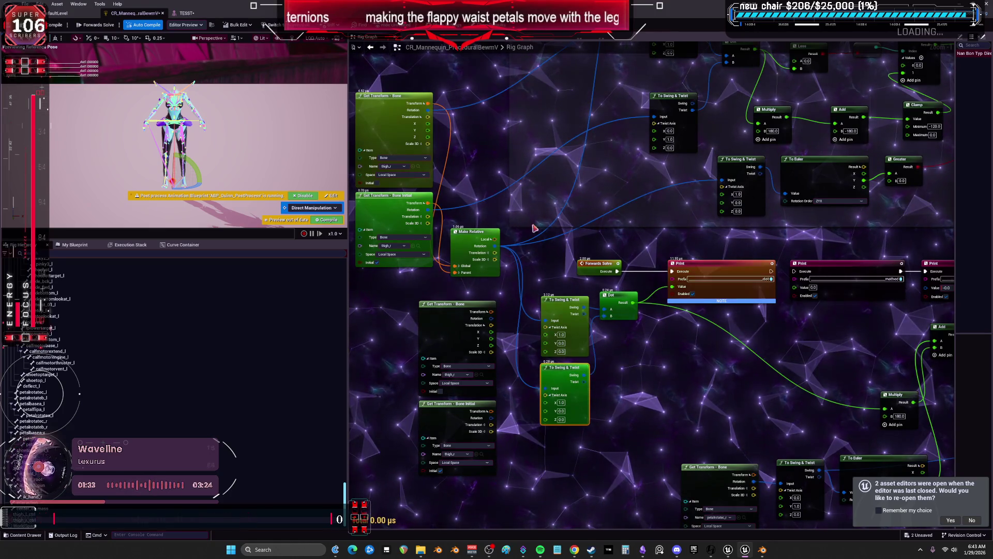
pyautogui.click(187, 13)
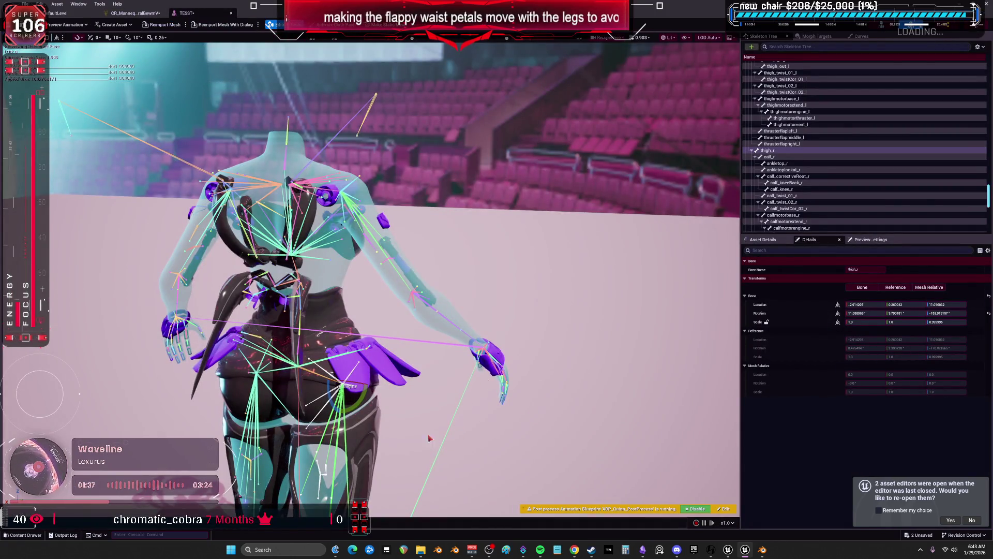
pyautogui.moveTo(358, 397)
pyautogui.mouseDown()
pyautogui.moveTo(304, 386)
pyautogui.moveTo(365, 398)
pyautogui.moveTo(362, 408)
pyautogui.moveTo(368, 396)
pyautogui.moveTo(372, 410)
pyautogui.mouseUp()
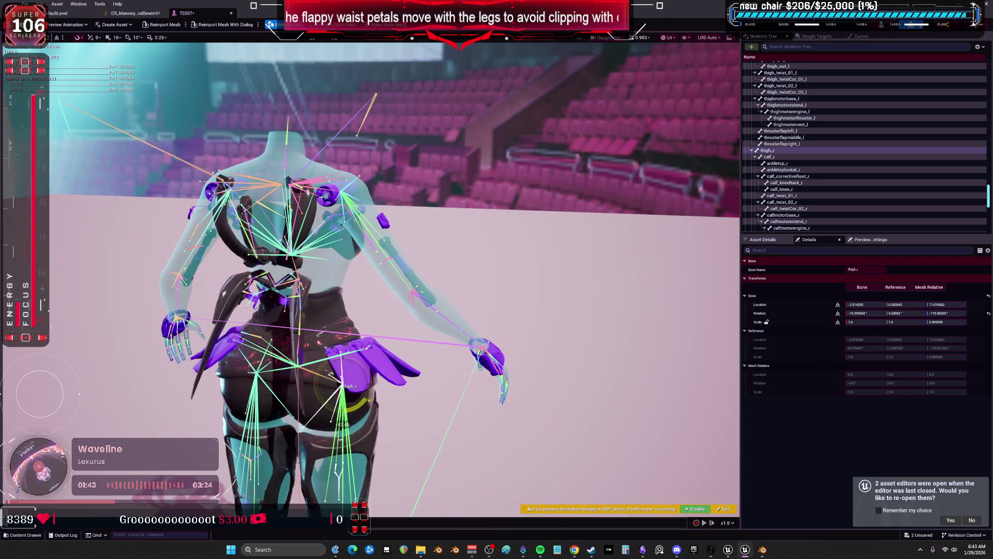
# - Return to the CR_Mannequin Rig Graph and pan toward the thigh swing-and-twist nodes
pyautogui.click(135, 13)
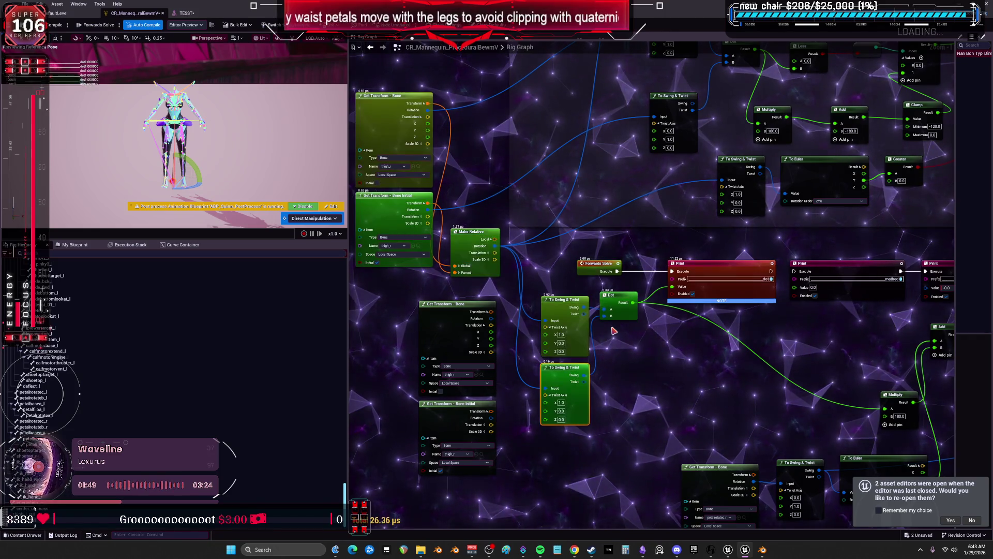
pyautogui.moveTo(509, 298); pyautogui.dragTo(550, 331)
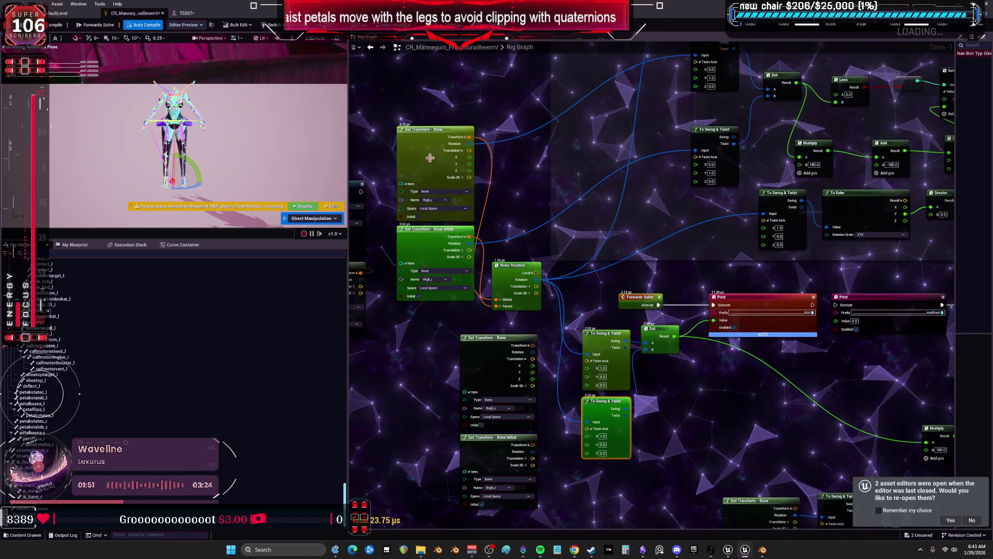
# - Select the Make Relative node and drag a new connection from its output, detaching the old Print link
pyautogui.click(434, 156)
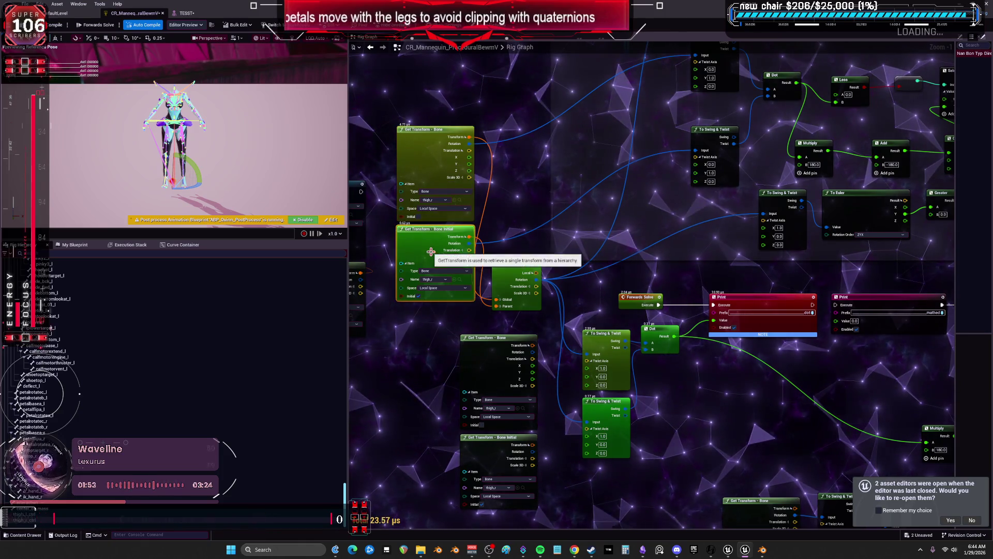
pyautogui.click(533, 275)
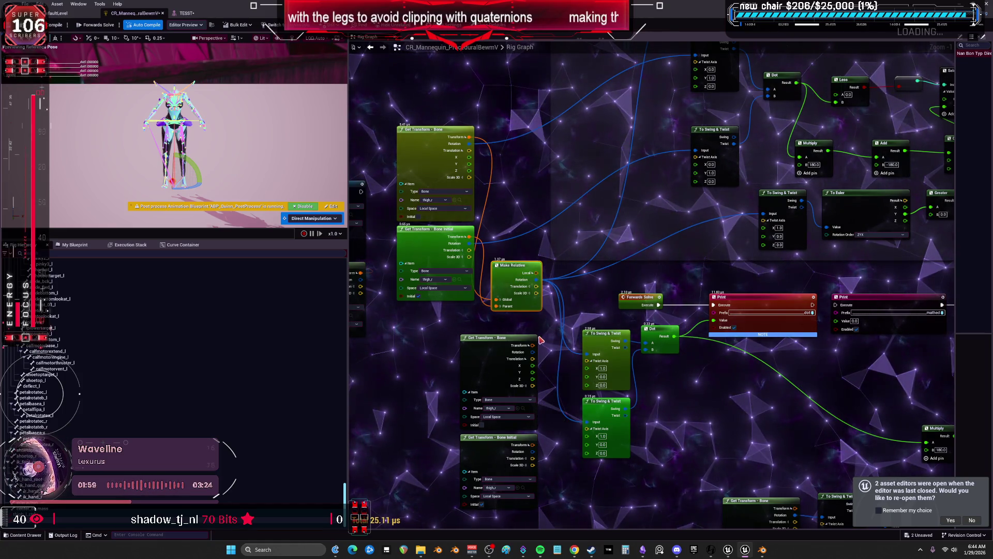
pyautogui.scroll(-1, 550, 308)
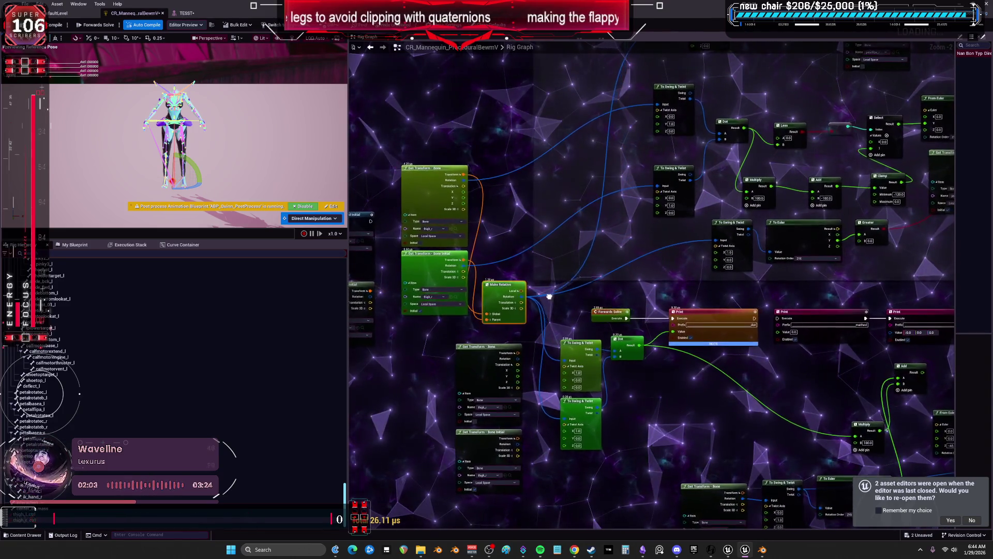
pyautogui.moveTo(554, 299); pyautogui.dragTo(541, 289)
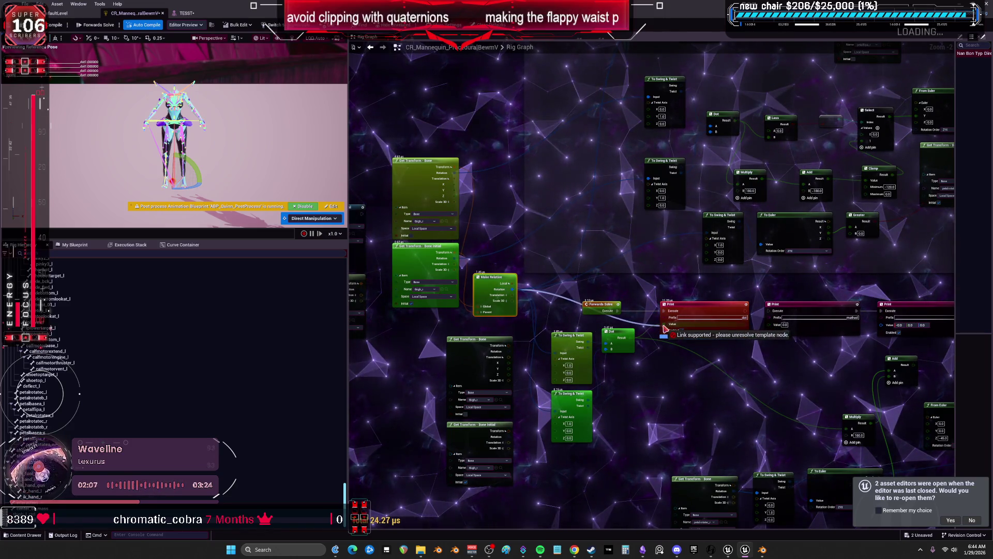
pyautogui.moveTo(654, 383); pyautogui.dragTo(621, 403)
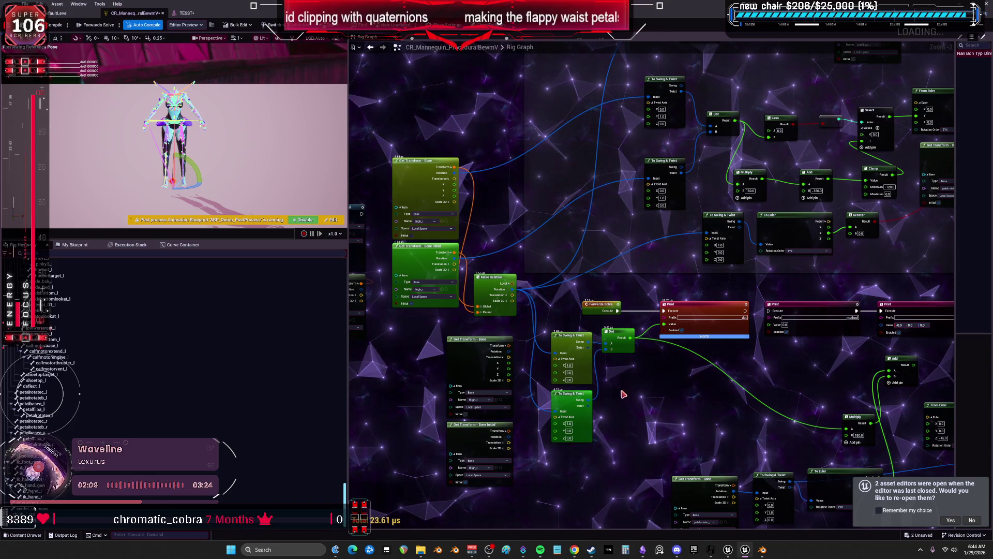
pyautogui.keyDown('alt'); pyautogui.click(665, 324); pyautogui.keyUp('alt')
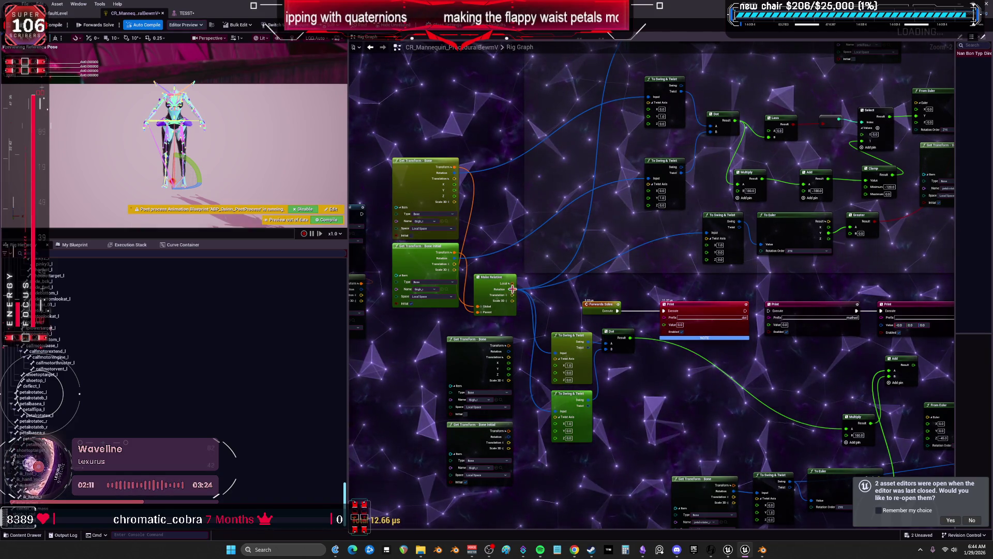
# - Place a Print node on the Make Relative output with the prefix RELATIVE
pyautogui.write('pr')
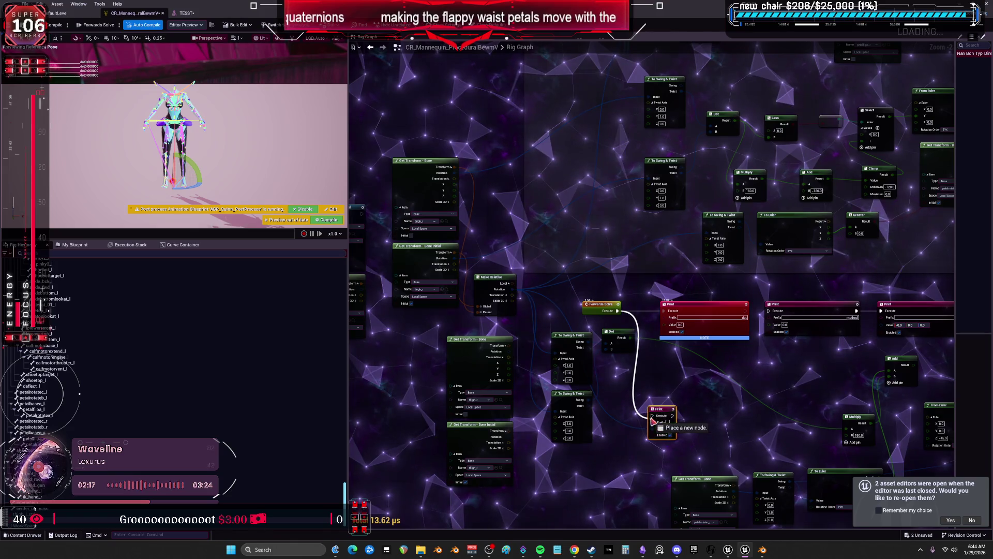
pyautogui.moveTo(654, 422); pyautogui.dragTo(654, 422)
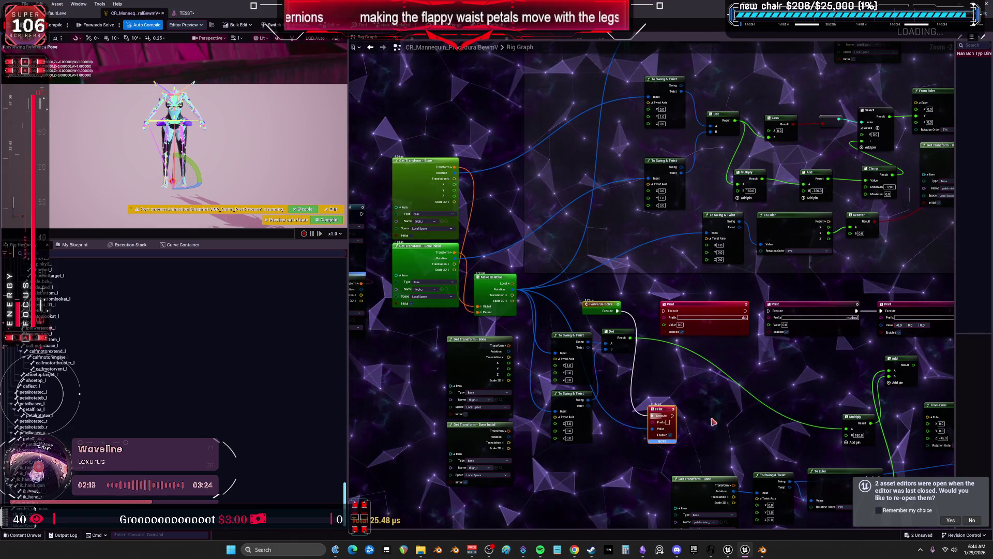
pyautogui.click(686, 318)
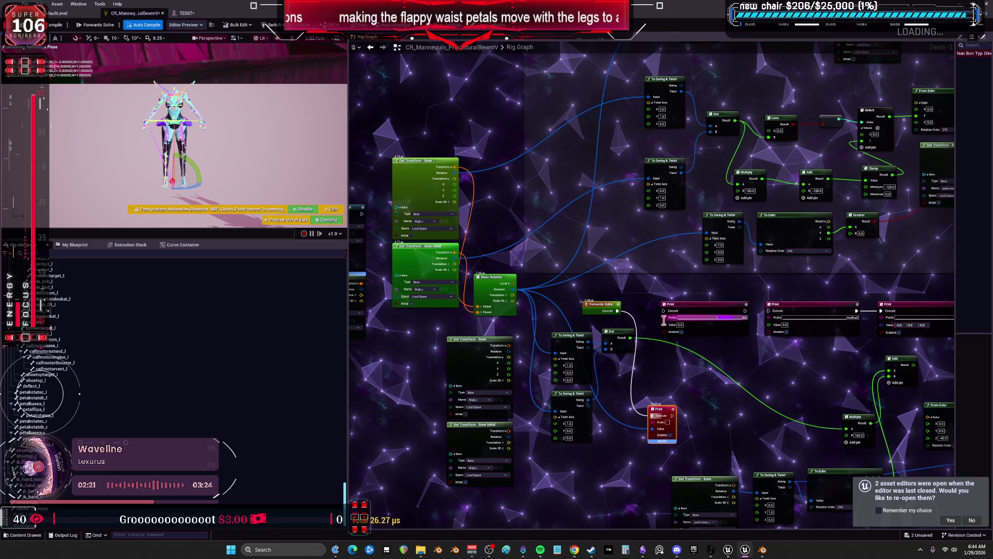
pyautogui.click(669, 421)
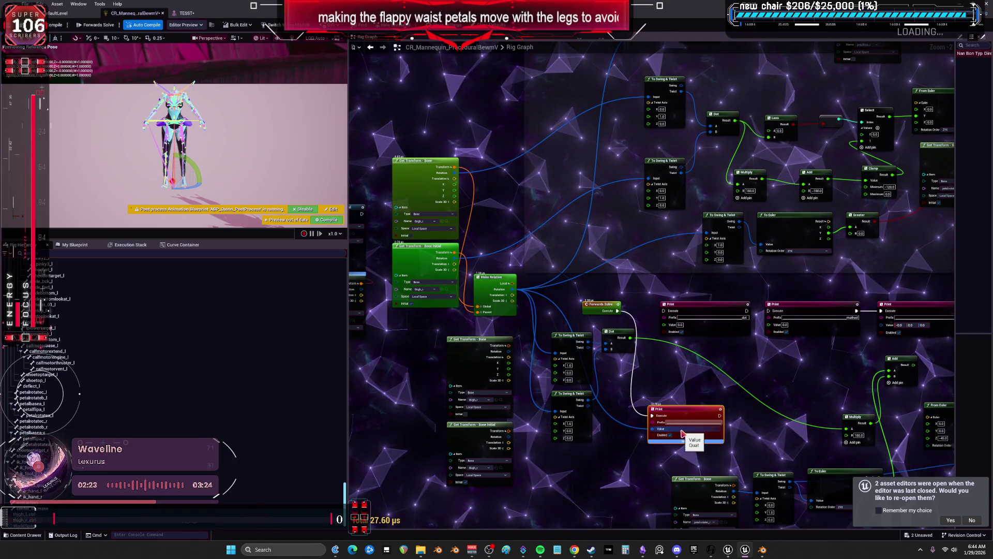
pyautogui.write('RELATIVE')
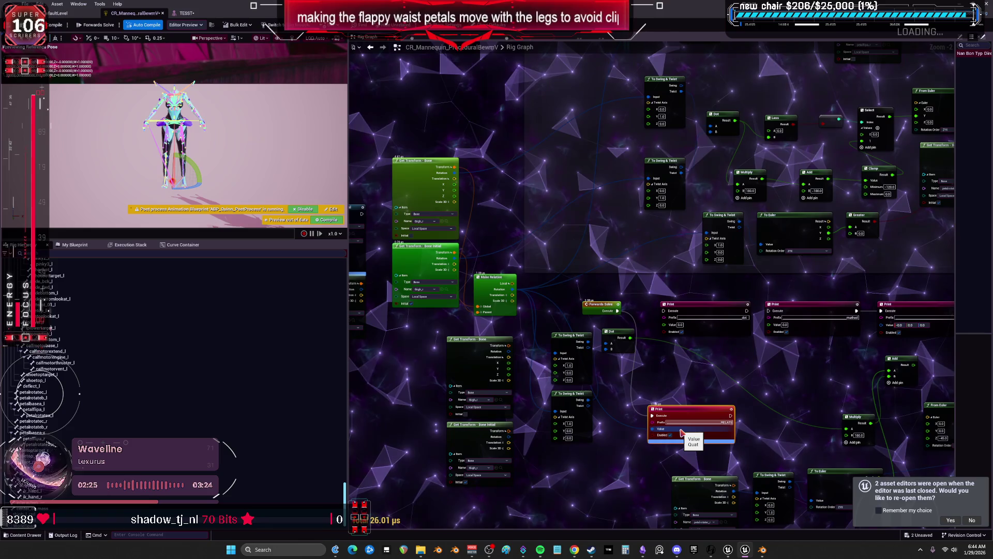
pyautogui.press('Return')
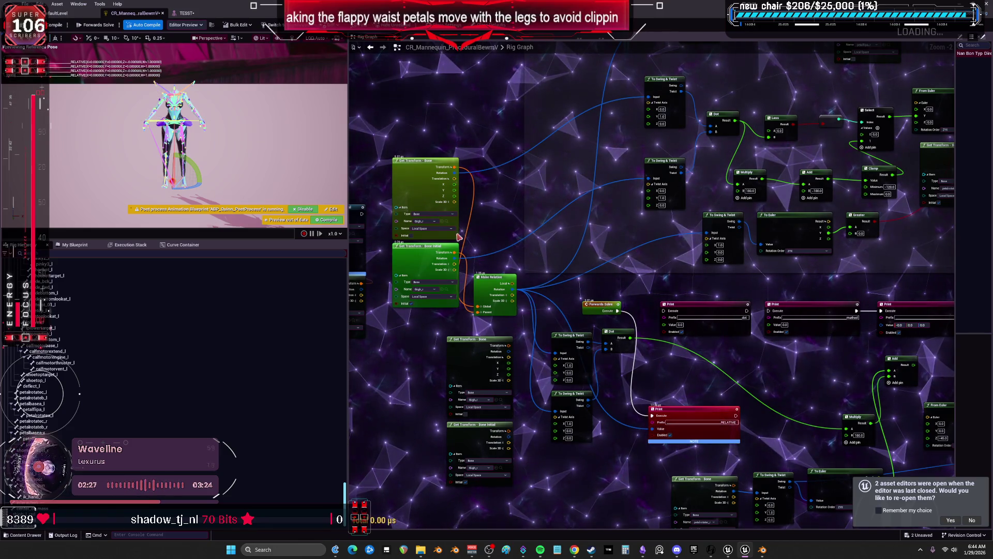
pyautogui.click(186, 13)
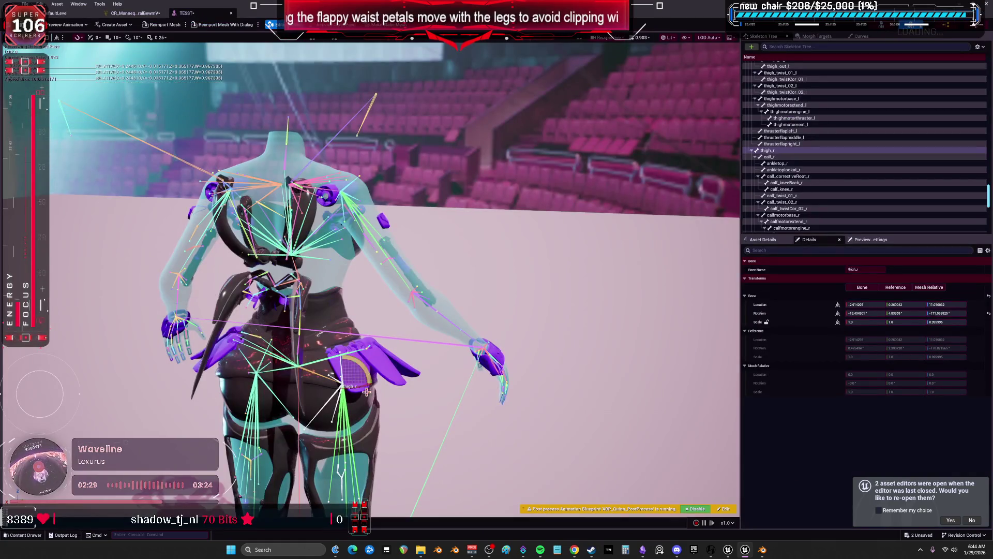
# - Swing thigh_r up, outward and far right to watch the waist petals, then reset its rotation
pyautogui.moveTo(336, 412)
pyautogui.mouseDown()
pyautogui.moveTo(362, 407)
pyautogui.moveTo(311, 414)
pyautogui.moveTo(361, 408)
pyautogui.moveTo(352, 350)
pyautogui.moveTo(307, 403)
pyautogui.moveTo(334, 412)
pyautogui.mouseUp()
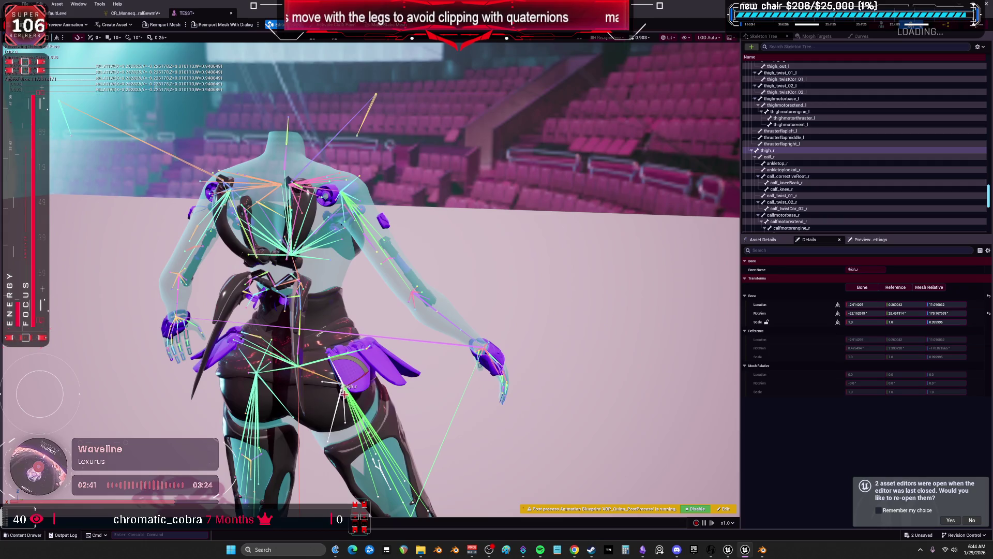
pyautogui.moveTo(361, 397)
pyautogui.mouseDown()
pyautogui.moveTo(382, 409)
pyautogui.moveTo(361, 417)
pyautogui.mouseUp()
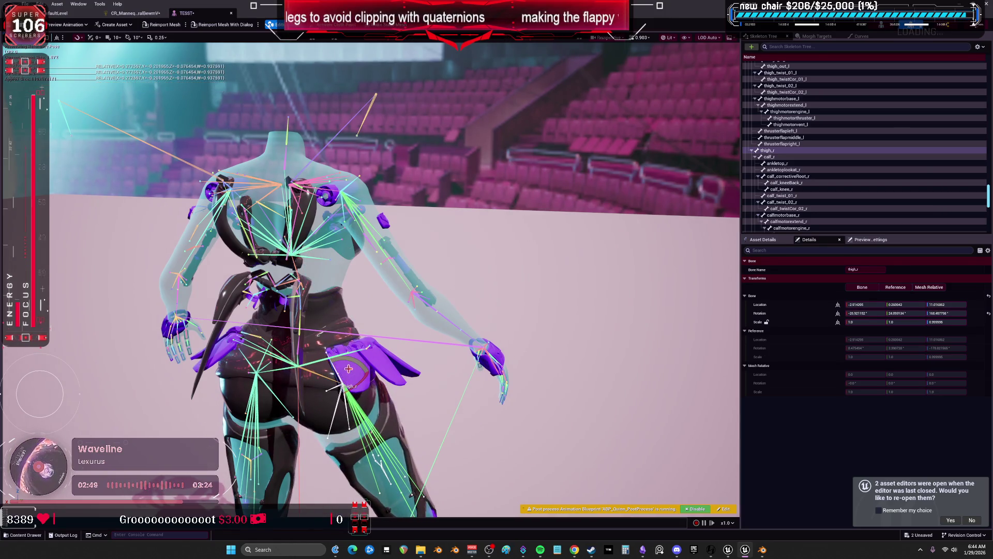
pyautogui.moveTo(364, 364)
pyautogui.mouseDown()
pyautogui.moveTo(364, 382)
pyautogui.moveTo(337, 384)
pyautogui.moveTo(347, 385)
pyautogui.mouseUp()
pyautogui.click(988, 313)
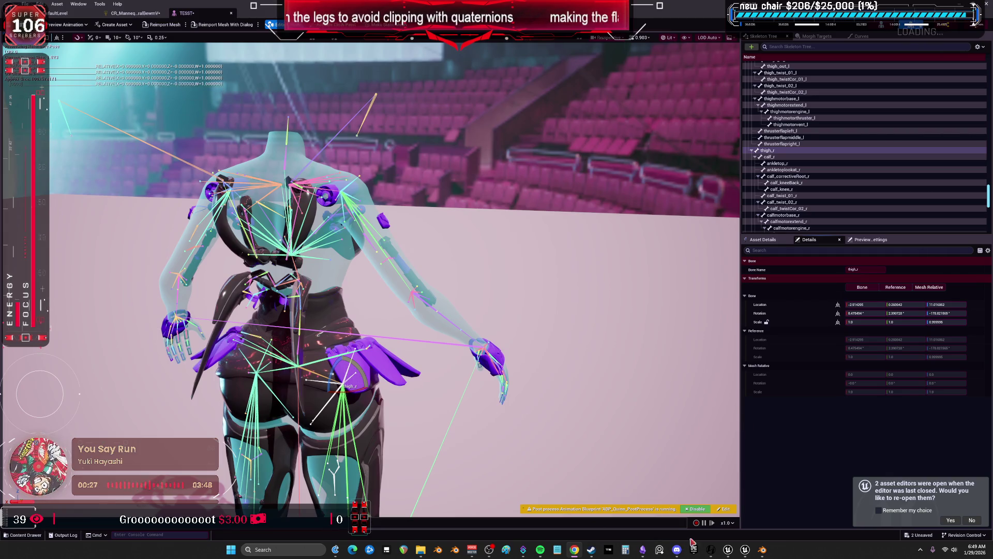
# - Return to the main level editor with the Content/BewmV folder listed
pyautogui.click(81, 14)
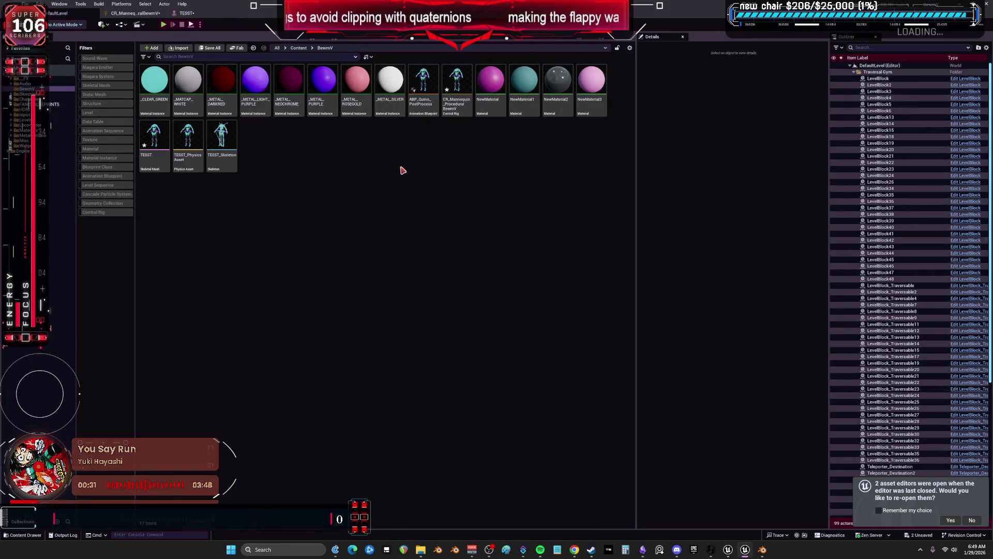
# - Open ABP_Quinn_PostProcess, inspect the hand_l Pose Driver, and browse to its Quinn_hand_l_pose asset
pyautogui.click(425, 102)
pyautogui.doubleClick(425, 101)
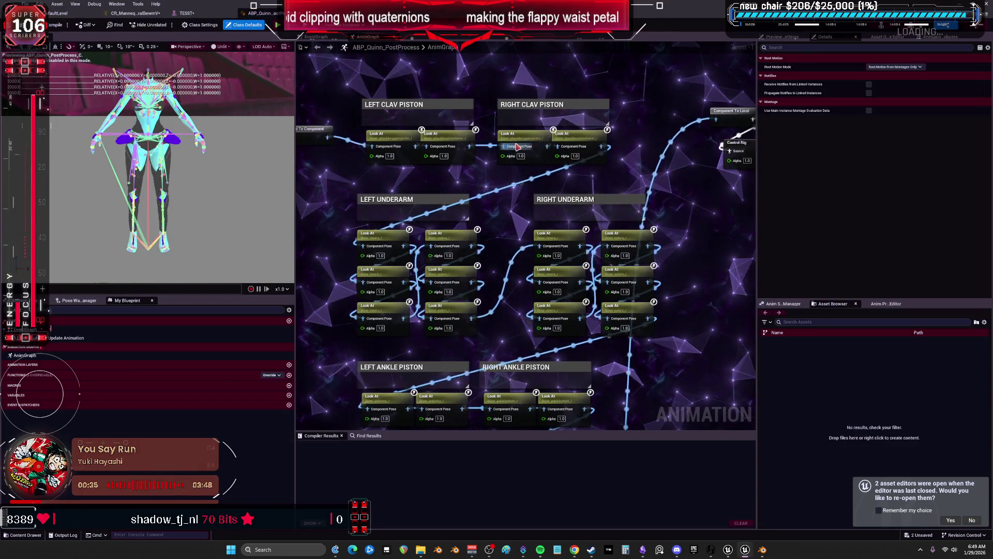
pyautogui.scroll(-3, 507, 186)
pyautogui.scroll(4, 477, 135)
pyautogui.click(477, 135)
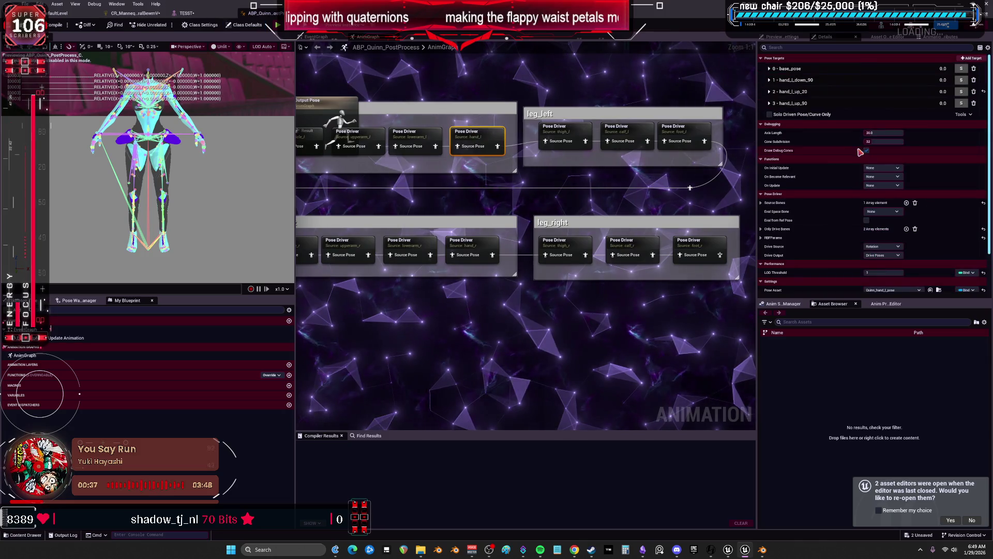
pyautogui.scroll(-5, 897, 261)
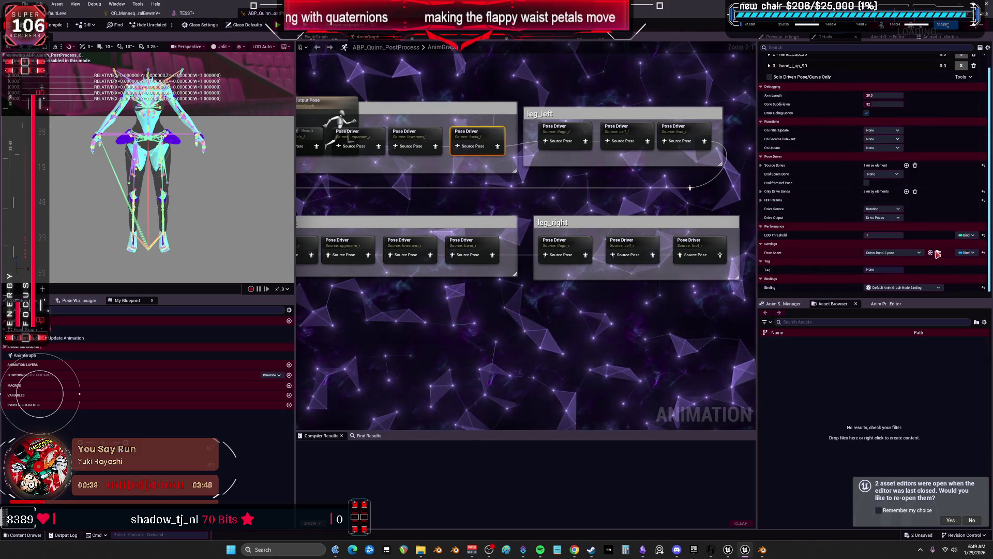
pyautogui.click(931, 253)
pyautogui.click(592, 134)
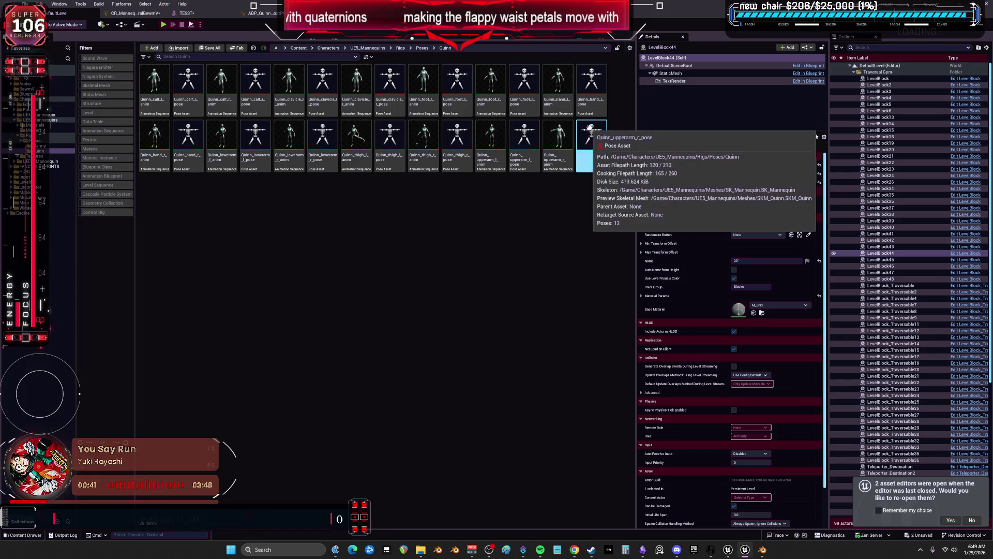
pyautogui.click(559, 77)
# - Open Quinn_hand_l_pose and raise the hand_l_down_90 pose weight to full
pyautogui.click(589, 76)
pyautogui.doubleClick(588, 76)
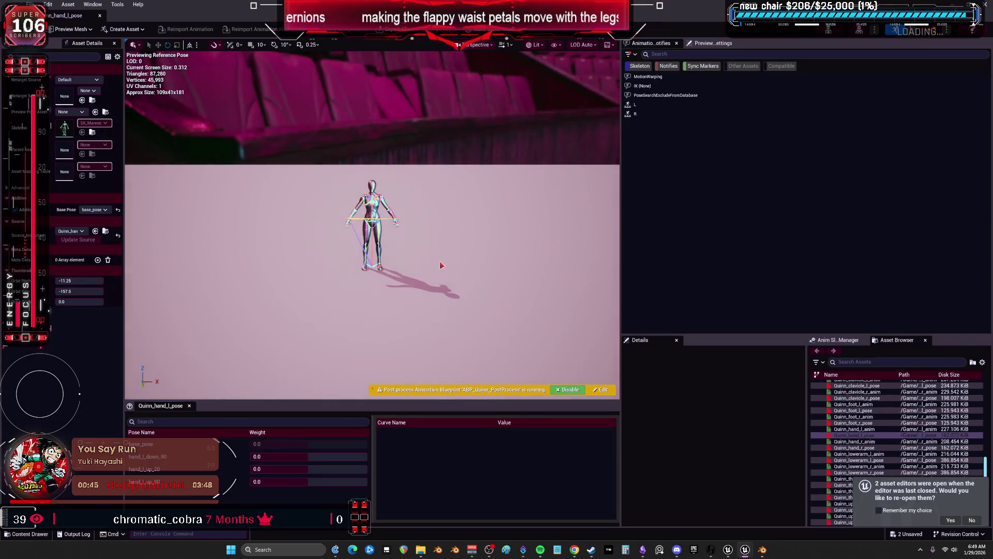
pyautogui.scroll(5, 421, 272)
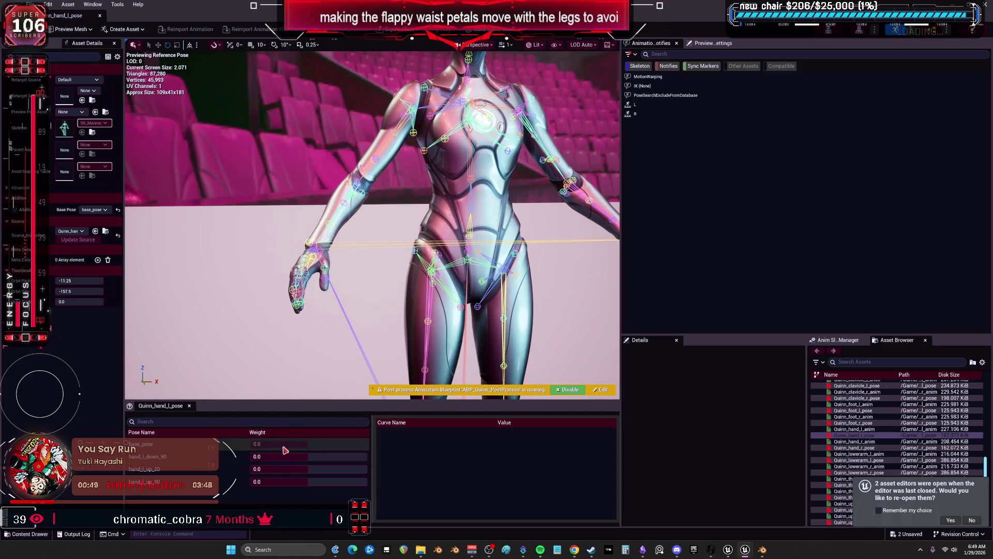
pyautogui.moveTo(269, 456)
pyautogui.mouseDown()
pyautogui.moveTo(365, 456)
pyautogui.moveTo(292, 456)
pyautogui.moveTo(367, 469)
pyautogui.mouseUp()
pyautogui.scroll(5, 373, 225)
pyautogui.scroll(3, 373, 225)
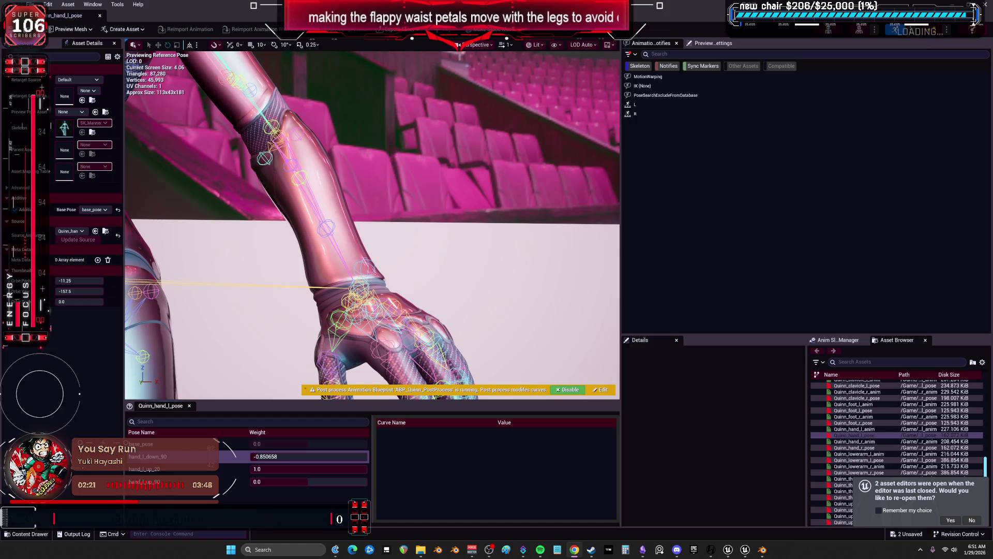
pyautogui.click(762, 550)
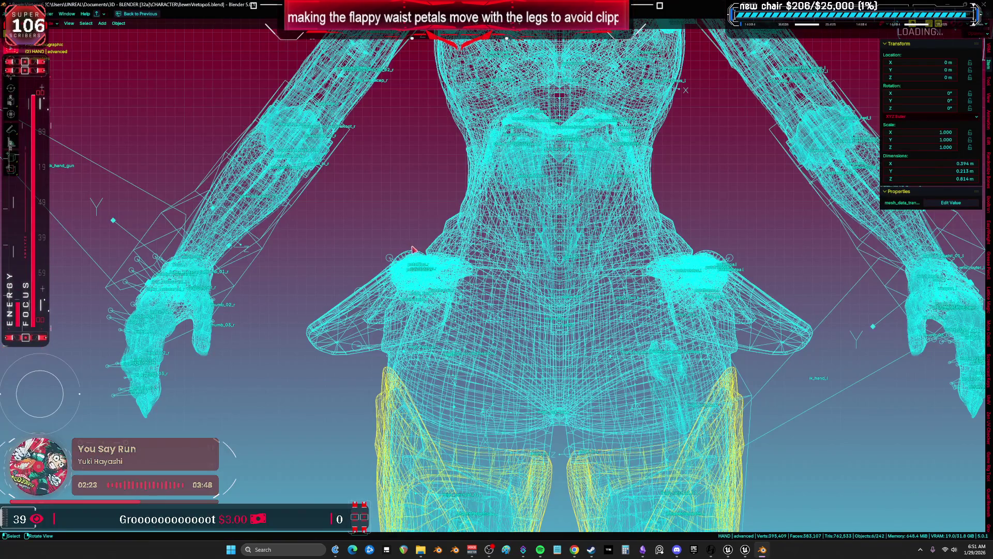
# - Put the character's armature in Pose mode and select the waist petal bones from the front
pyautogui.scroll(5, 430, 269)
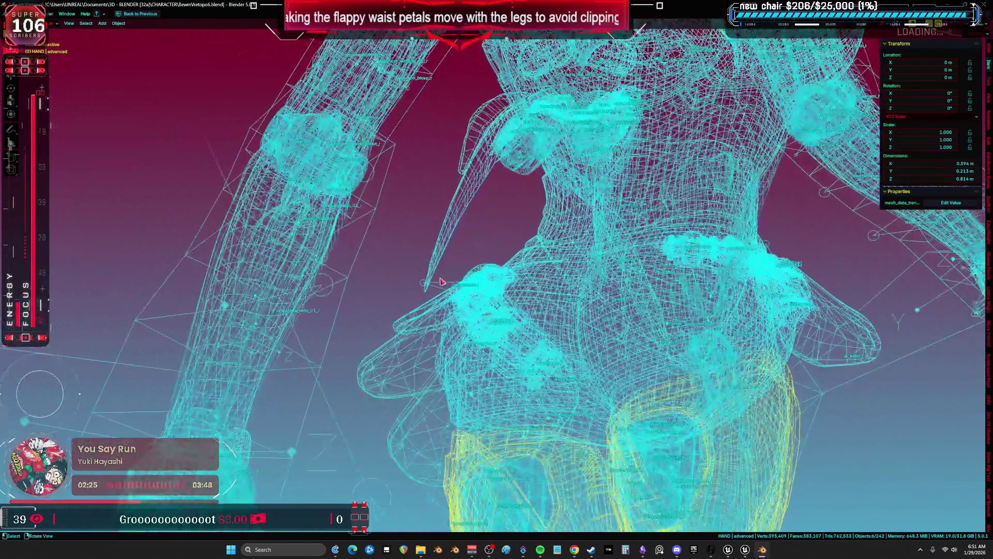
pyautogui.click(442, 281)
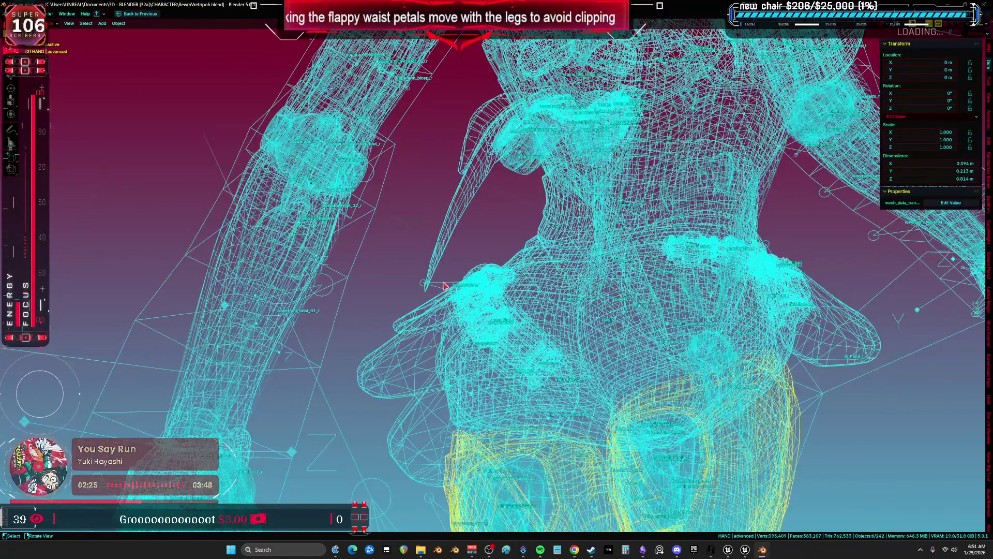
pyautogui.hotkey('ctrl', 'Tab')
pyautogui.press('KP_1')
pyautogui.click(436, 279)
pyautogui.moveTo(436, 278)
pyautogui.mouseDown()
pyautogui.moveTo(512, 281)
pyautogui.moveTo(452, 251)
pyautogui.mouseUp()
pyautogui.scroll(2, 457, 247)
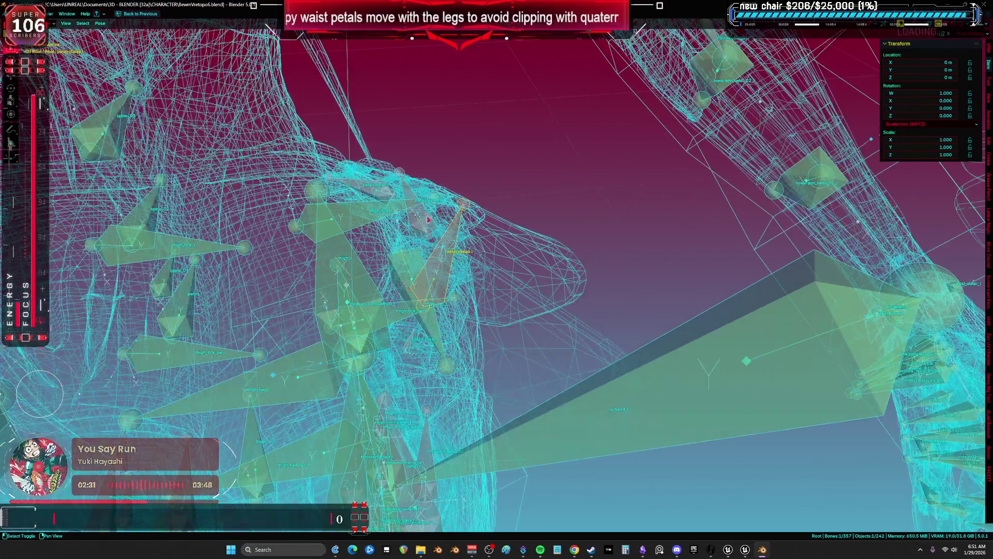
pyautogui.keyDown('shift'); pyautogui.click(402, 190); pyautogui.keyUp('shift')
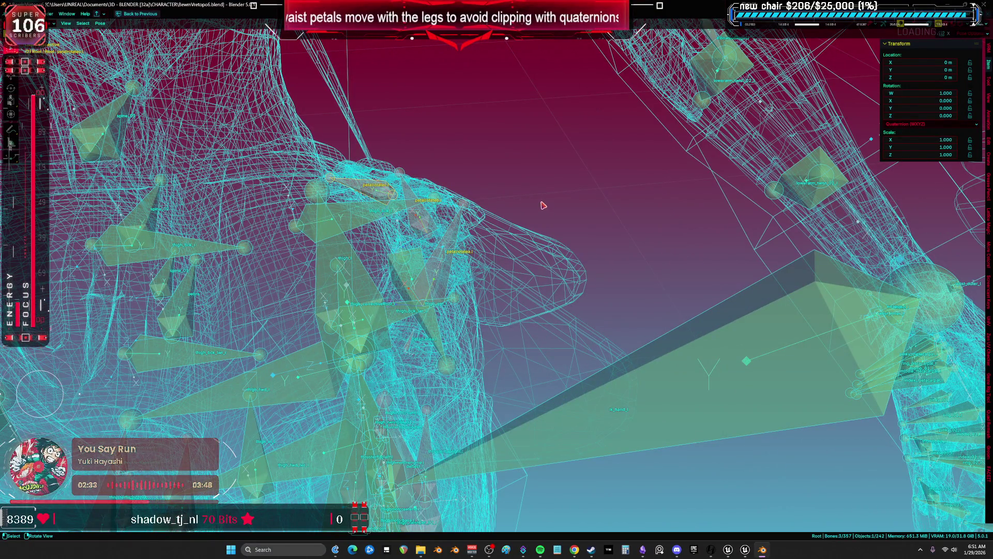
# - Trial-rotate the petal bones around Z, X and Y, then cancel back to rest
pyautogui.press('r')
pyautogui.press('z')
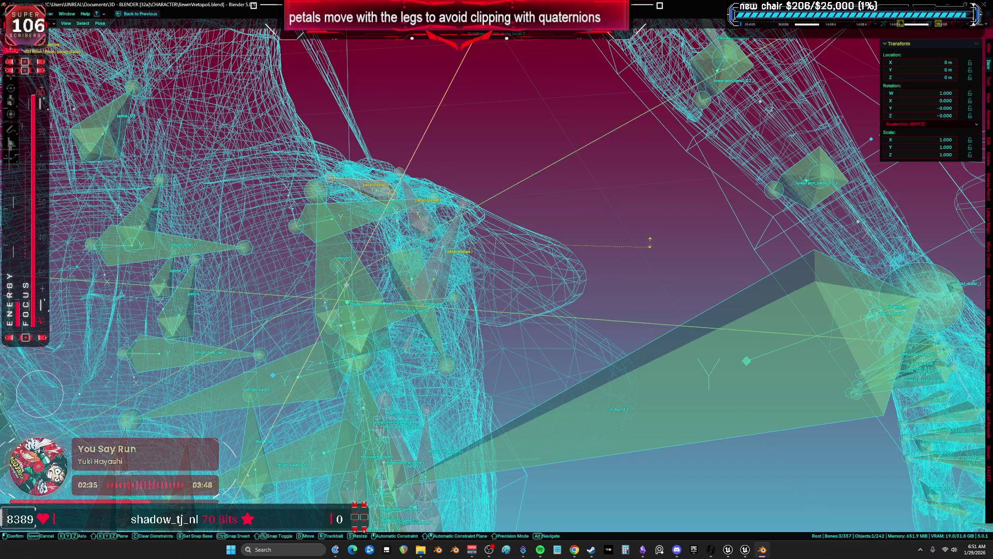
pyautogui.press('x')
pyautogui.press('x')
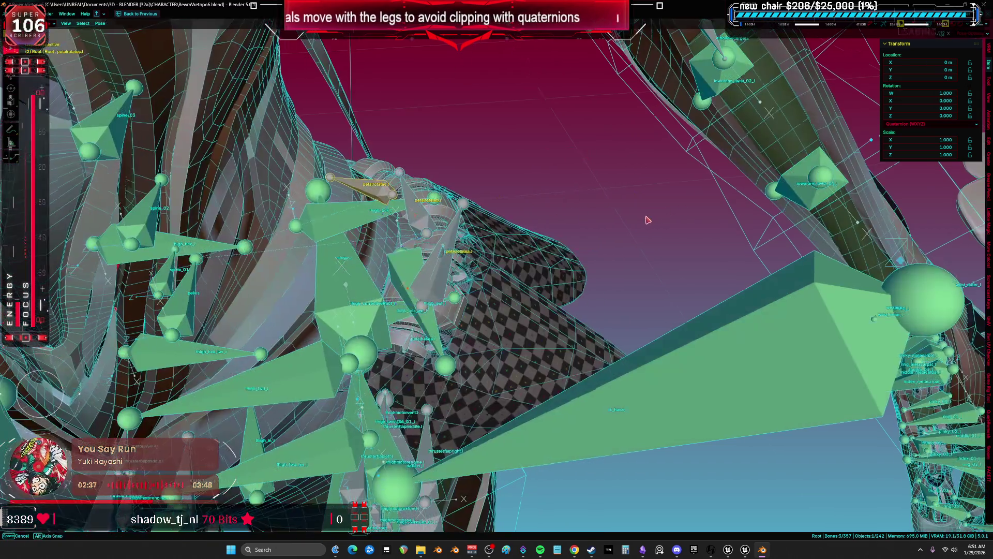
pyautogui.press('y')
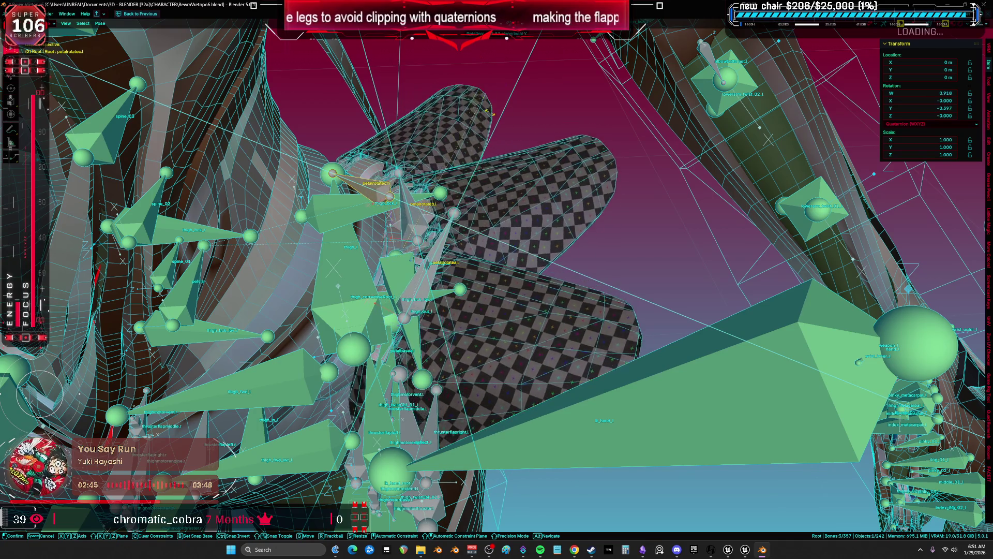
pyautogui.press('Escape')
pyautogui.press('r')
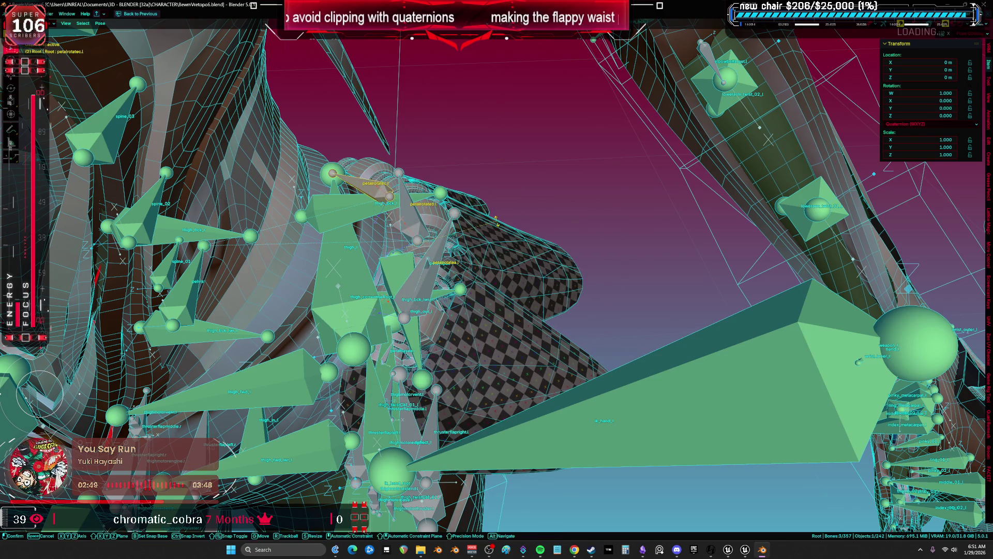
pyautogui.press('y')
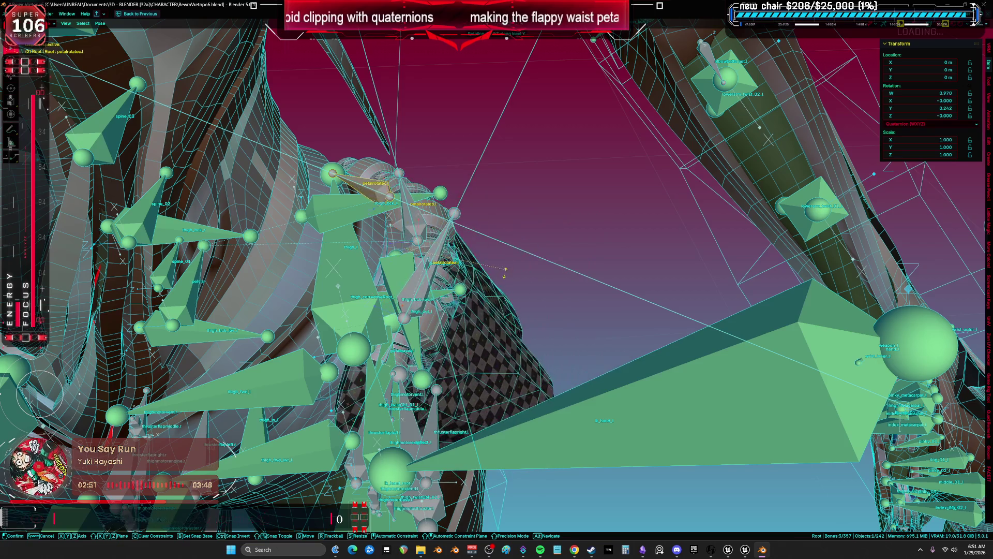
pyautogui.press('Escape')
# - Toggle Edit mode and retry the Y-axis petal rotation, cancelling each time to keep rest pose
pyautogui.scroll(-5, 518, 249)
pyautogui.scroll(5, 518, 249)
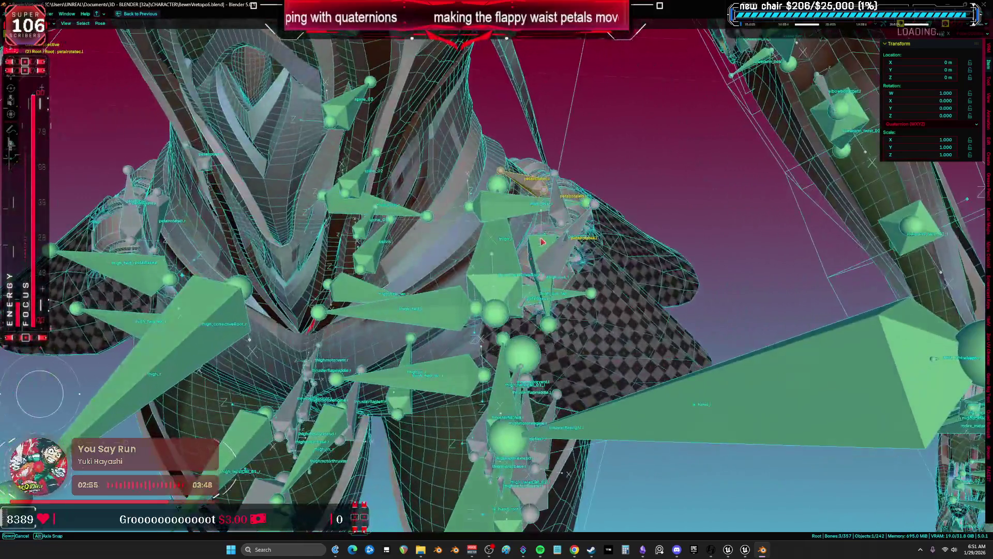
pyautogui.moveTo(541, 241); pyautogui.dragTo(565, 255)
pyautogui.press('Tab')
pyautogui.press('Tab')
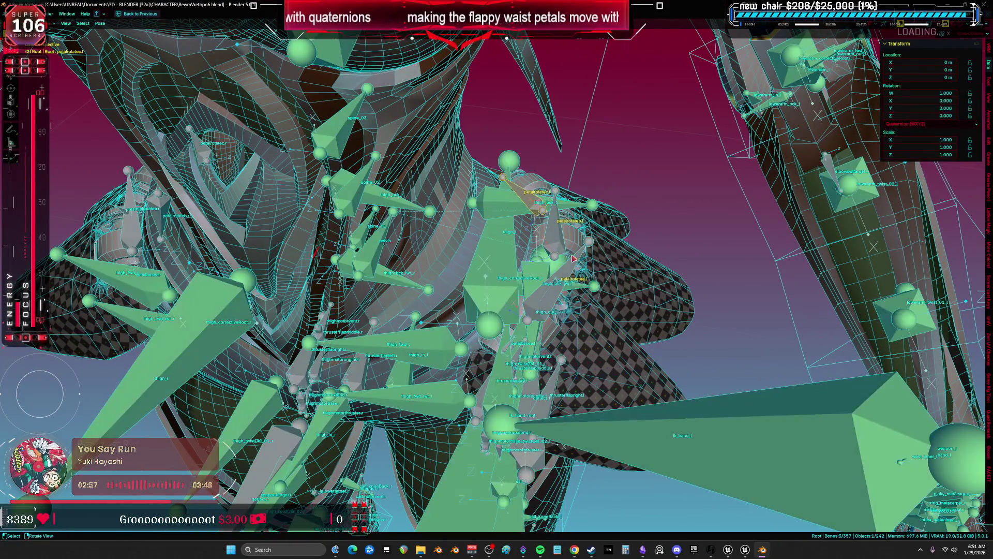
pyautogui.press('r')
pyautogui.press('y')
pyautogui.press('Escape')
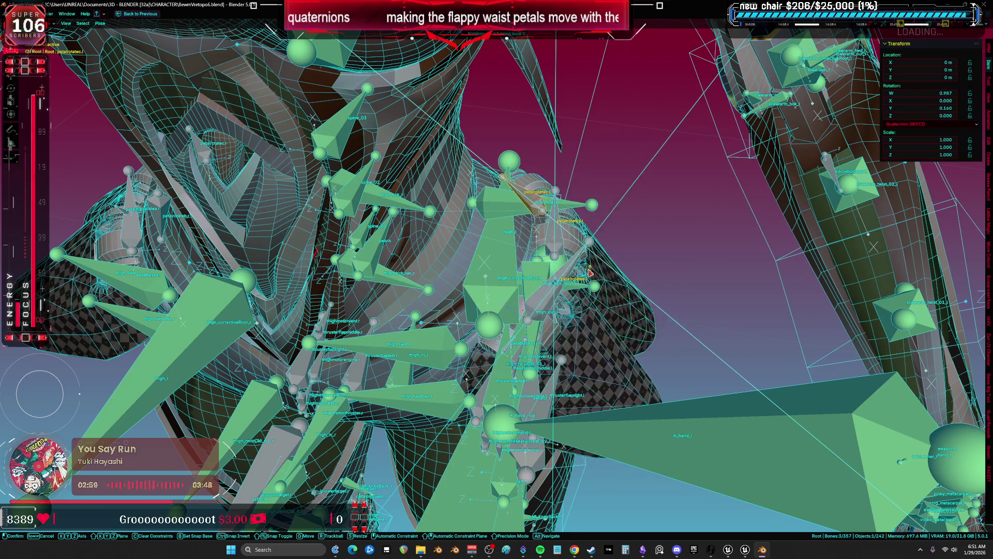
pyautogui.scroll(5, 587, 255)
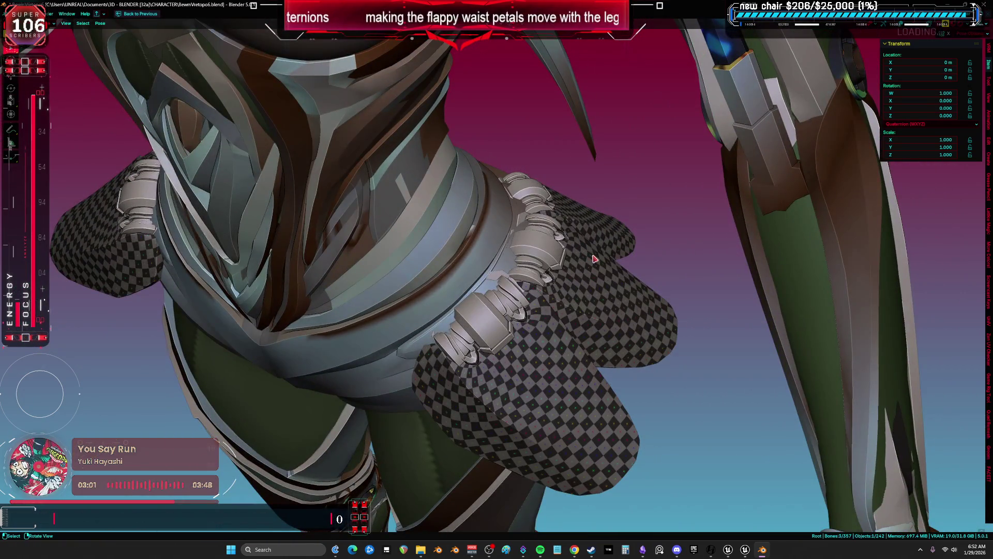
pyautogui.press('r')
pyautogui.press('y')
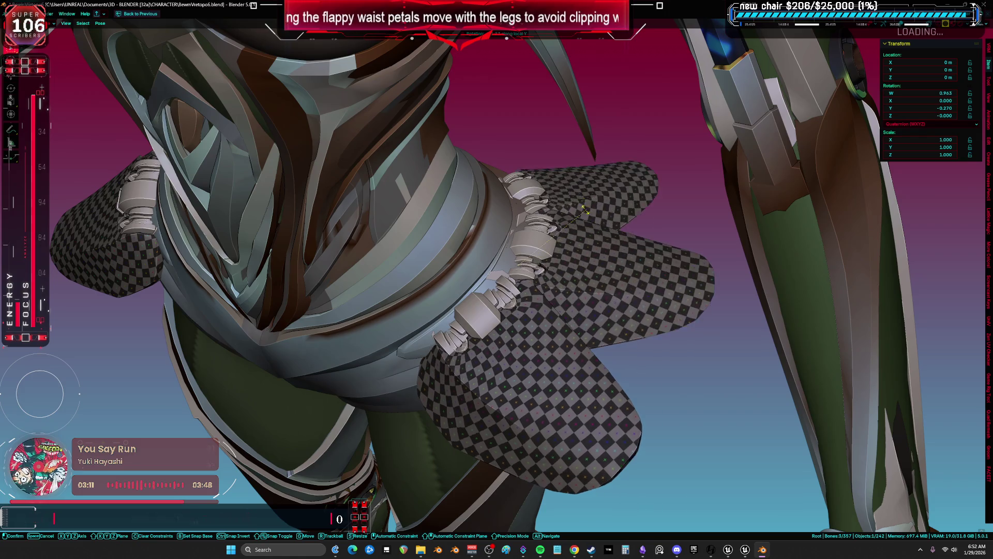
pyautogui.press('Escape')
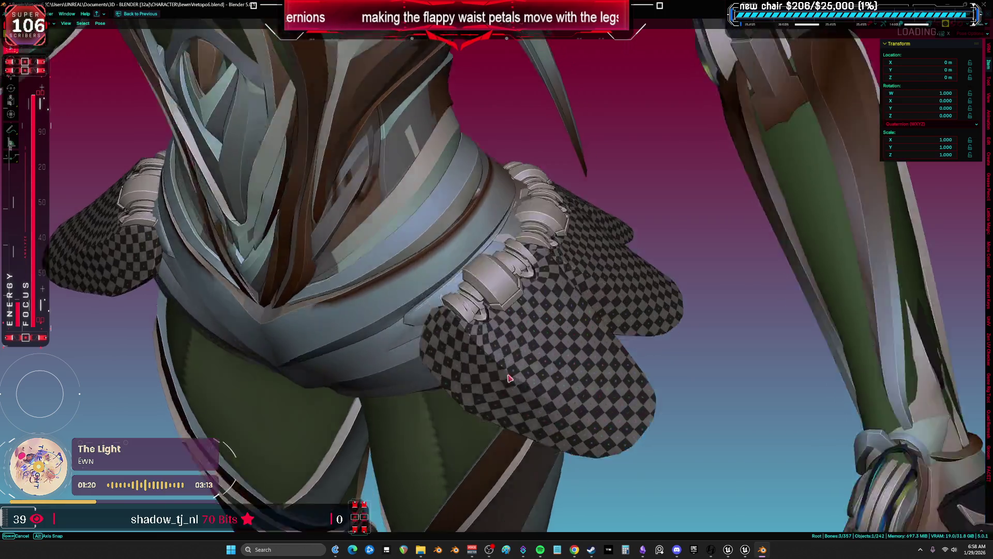
# - View the isolated checker-textured petals from the front, orbit slightly, then exit local view
pyautogui.press('KP_1')
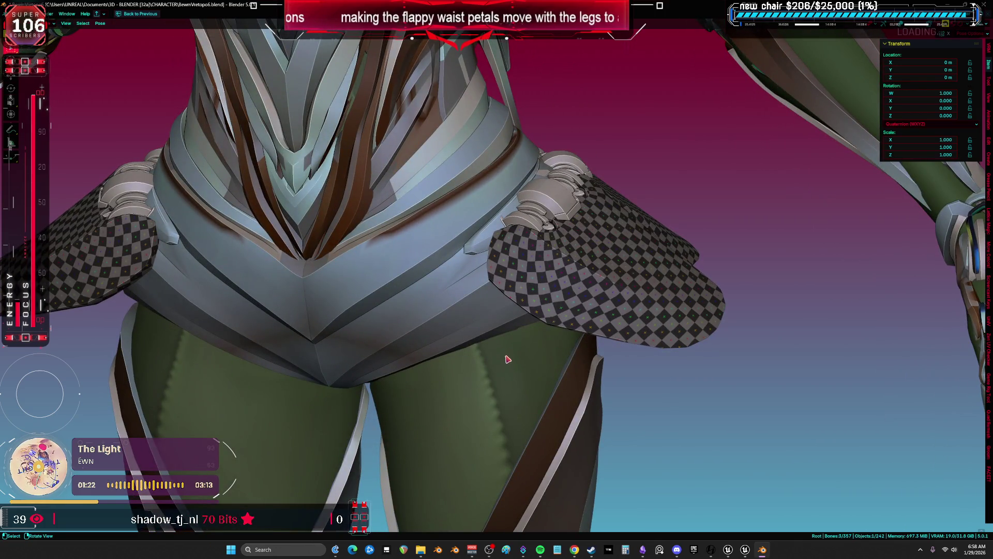
pyautogui.moveTo(506, 360); pyautogui.dragTo(524, 329)
pyautogui.scroll(-3, 524, 329)
pyautogui.press('KP_Divide')
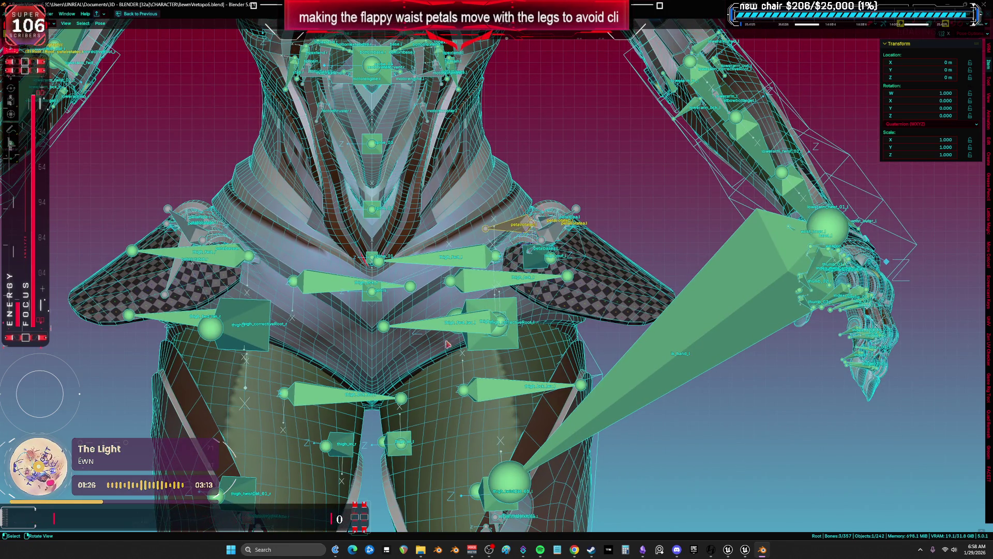
# - Enter Edit Mode on the armature, select all bones and isolate them in local view
pyautogui.scroll(-1, 295, 342)
pyautogui.moveTo(295, 342)
pyautogui.mouseDown()
pyautogui.moveTo(398, 350)
pyautogui.moveTo(445, 337)
pyautogui.moveTo(520, 274)
pyautogui.mouseUp()
pyautogui.click(534, 270)
pyautogui.press('Tab')
pyautogui.press('a')
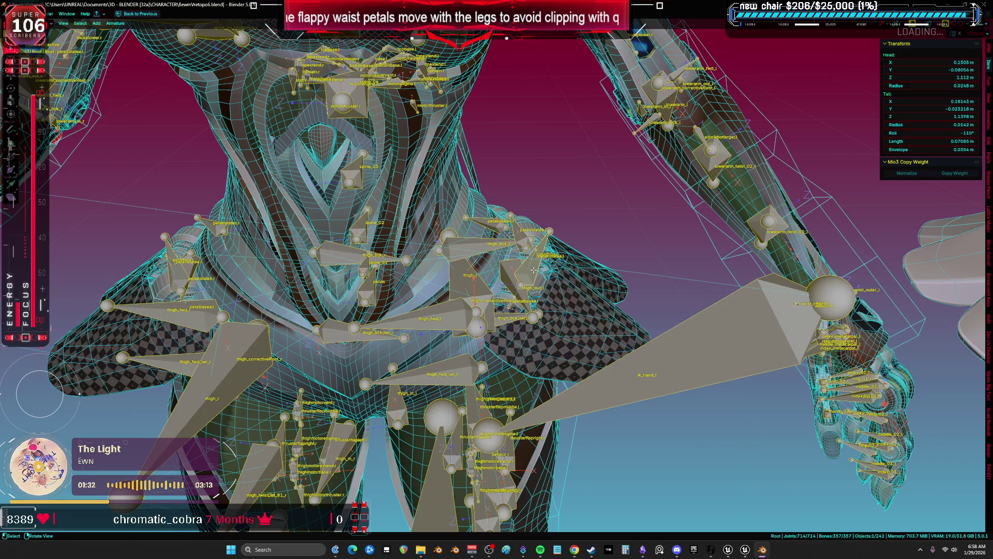
pyautogui.click(533, 270)
pyautogui.moveTo(533, 270); pyautogui.dragTo(519, 246)
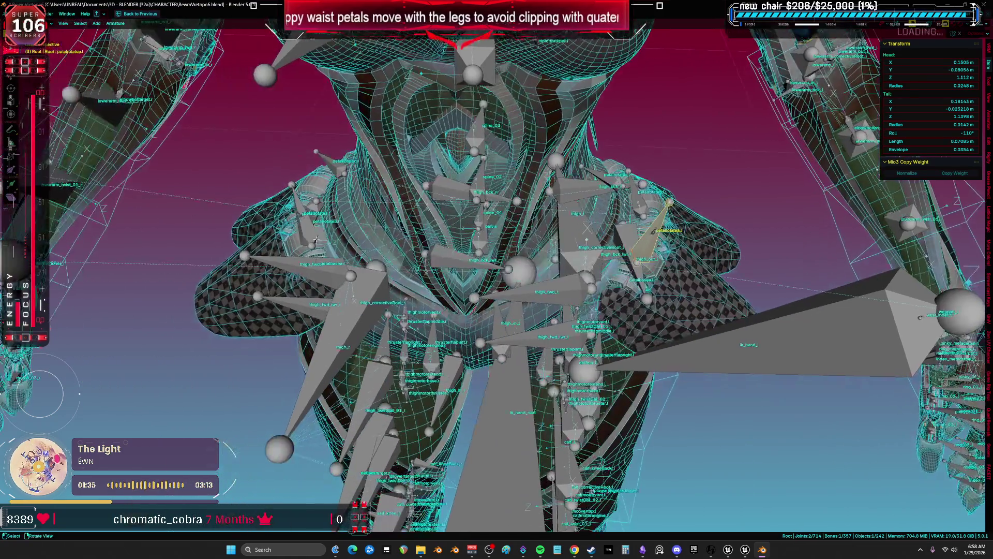
pyautogui.press('a')
pyautogui.press('KP_Divide')
pyautogui.moveTo(380, 221); pyautogui.dragTo(387, 260)
# - Box-select and delete the three petal bones, then undo the deletion and deselect
pyautogui.moveTo(474, 268); pyautogui.dragTo(366, 164)
pyautogui.press('x')
pyautogui.click(418, 167)
pyautogui.click(414, 238)
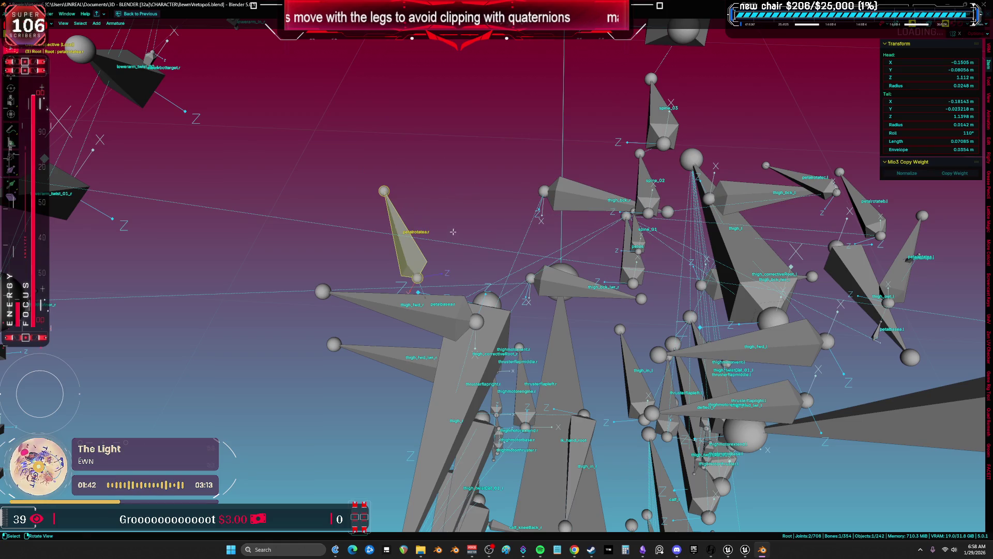
pyautogui.hotkey('ctrl', 'z')
pyautogui.hotkey('ctrl', 'z')
pyautogui.hotkey('alt', 'a')
pyautogui.moveTo(453, 229)
pyautogui.mouseDown()
pyautogui.moveTo(440, 198)
pyautogui.moveTo(542, 268)
pyautogui.moveTo(325, 363)
pyautogui.mouseUp()
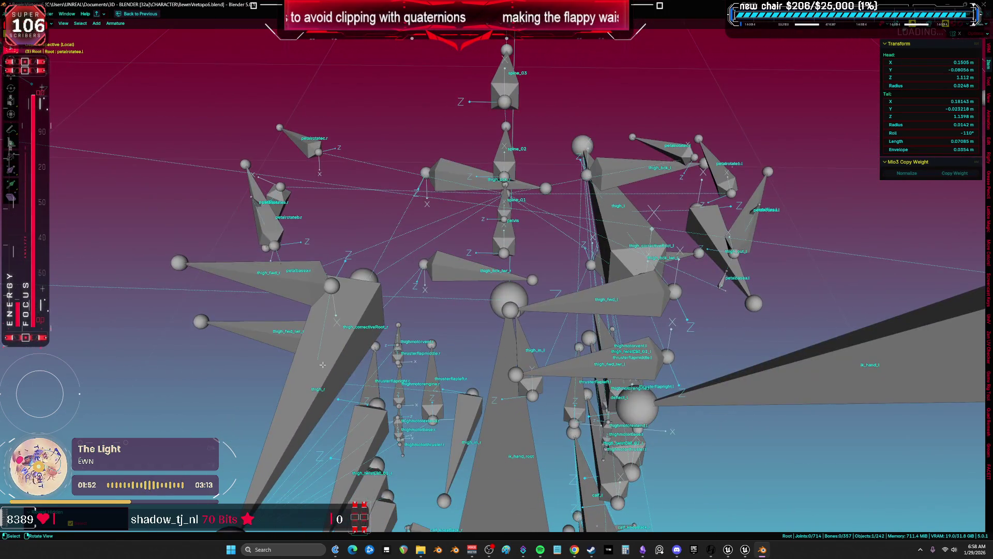
# - Check the right petal bones petalrotatea.r, petalrotateb.r and petalrotatec.r, then deselect all
pyautogui.click(315, 360)
pyautogui.click(288, 283)
pyautogui.click(266, 207)
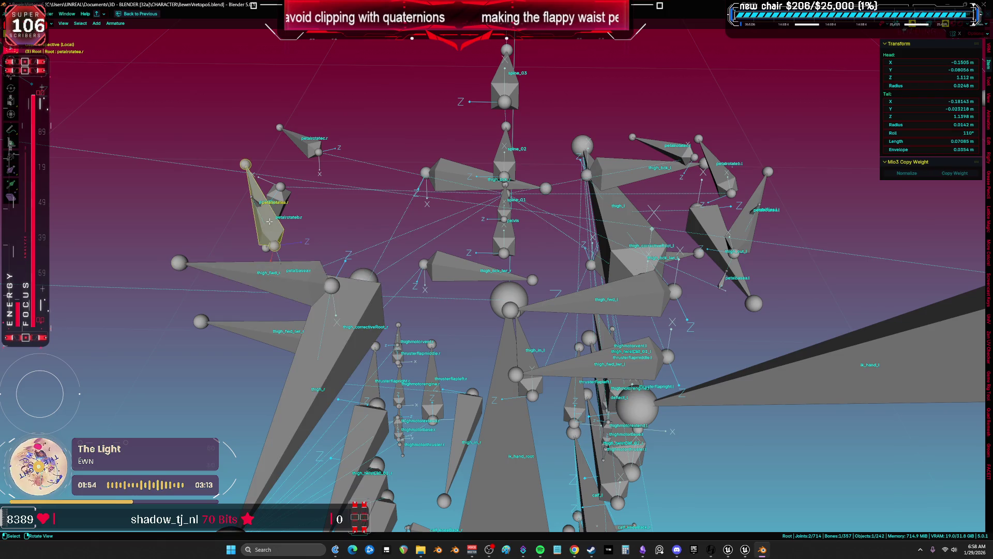
pyautogui.keyDown('shift'); pyautogui.click(283, 204); pyautogui.keyUp('shift')
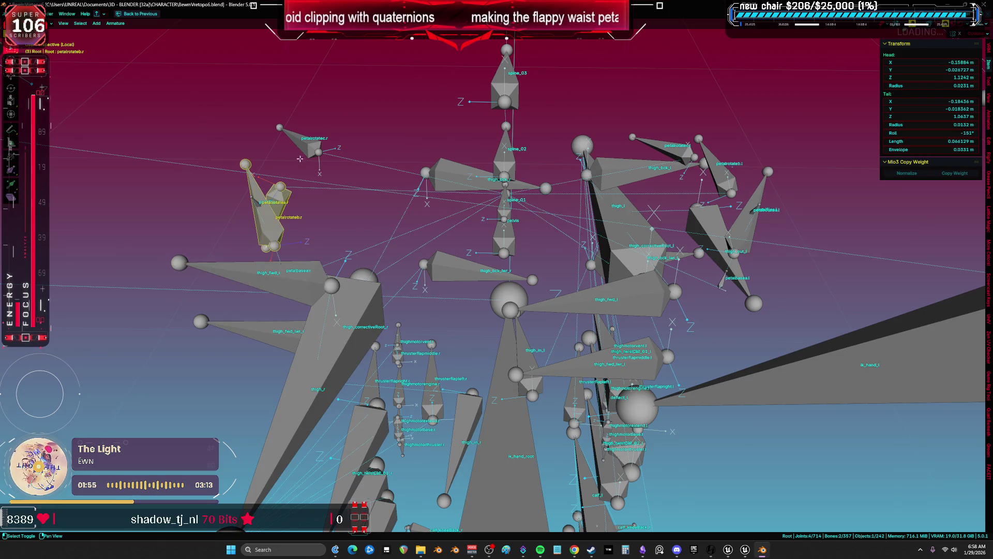
pyautogui.click(257, 213)
pyautogui.keyDown('shift'); pyautogui.click(282, 209); pyautogui.keyUp('shift')
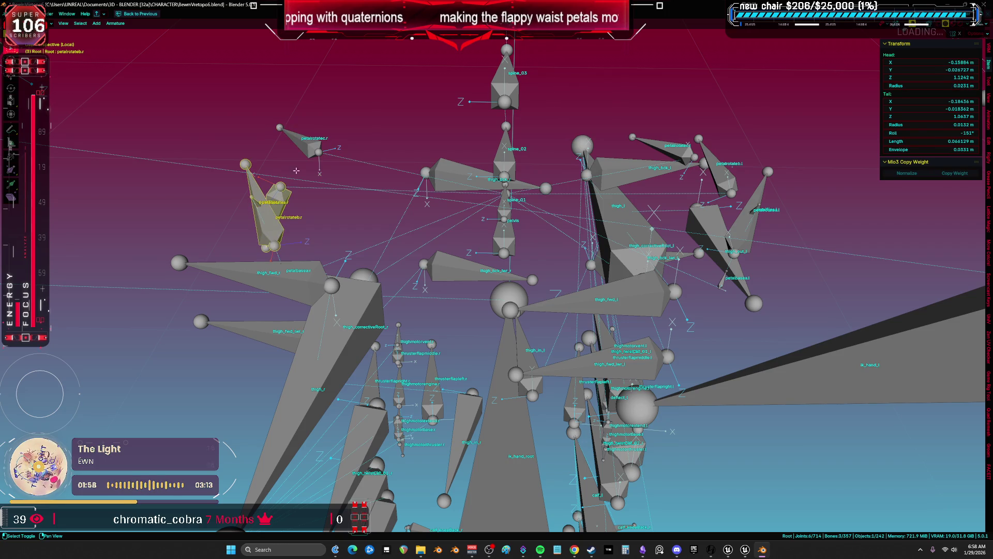
pyautogui.keyDown('shift'); pyautogui.click(306, 143); pyautogui.keyUp('shift')
pyautogui.click(520, 166)
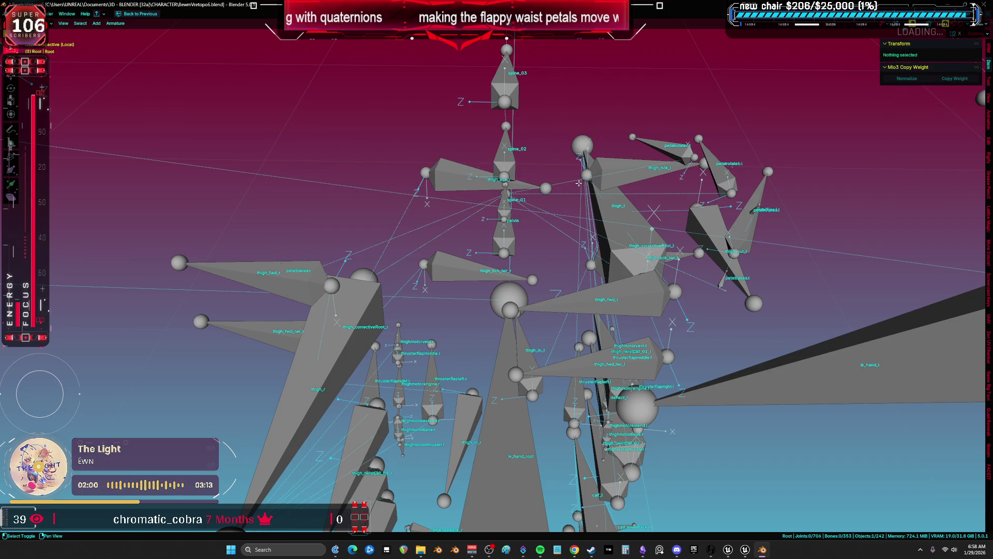
# - Orbit to the left side of the rig and select petalrotatec.l
pyautogui.scroll(-4, 575, 184)
pyautogui.moveTo(554, 189)
pyautogui.mouseDown()
pyautogui.moveTo(524, 201)
pyautogui.moveTo(646, 189)
pyautogui.mouseUp()
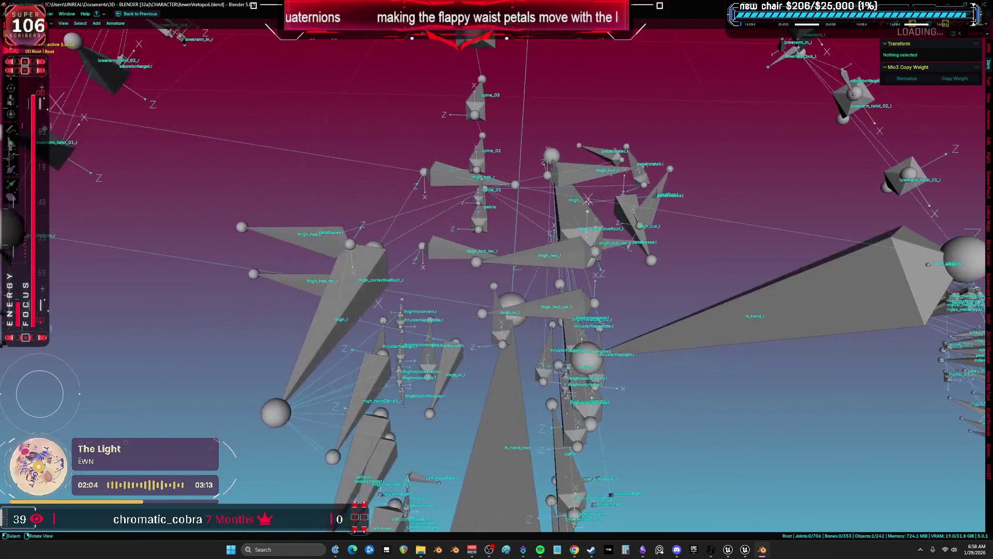
pyautogui.scroll(3, 653, 205)
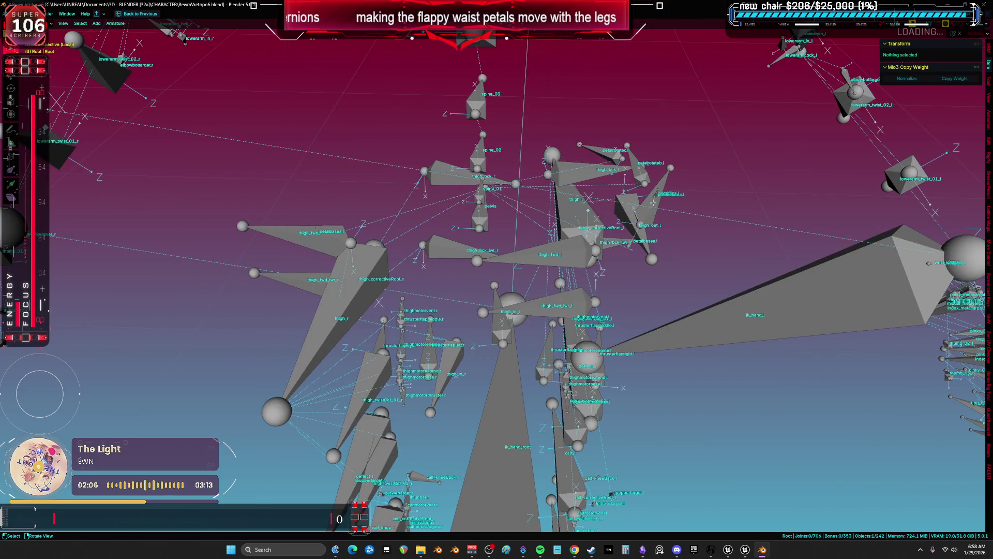
pyautogui.scroll(2, 510, 171)
pyautogui.click(510, 171)
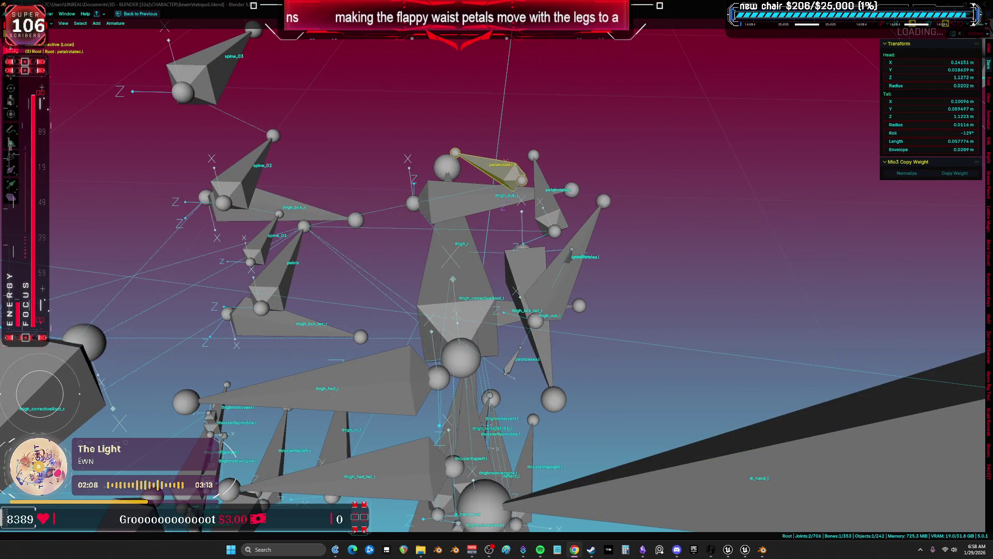
pyautogui.moveTo(510, 170); pyautogui.dragTo(548, 250)
pyautogui.press('Escape')
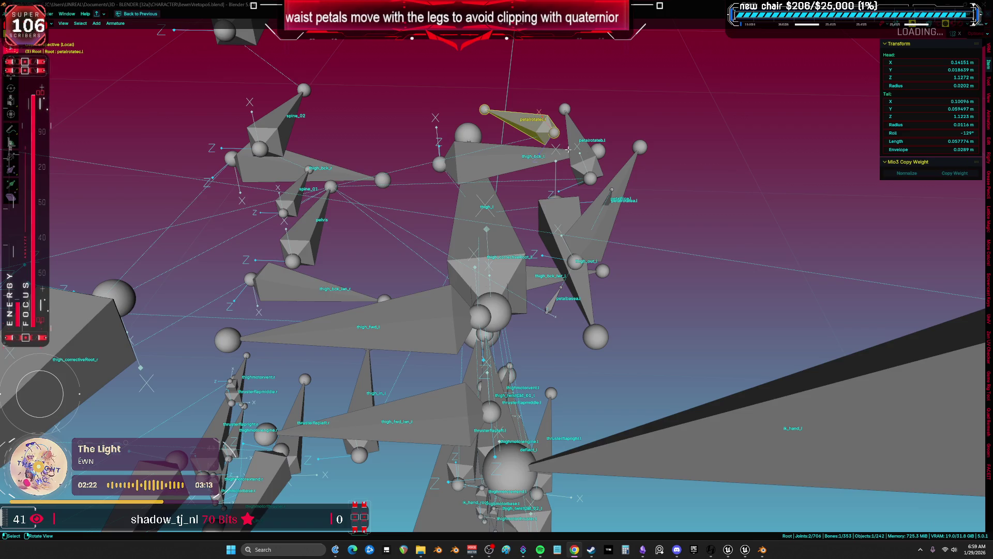
# - Select petalrotatec.l, petalrotateb.l and petalrotatea.l together
pyautogui.scroll(-5, 565, 148)
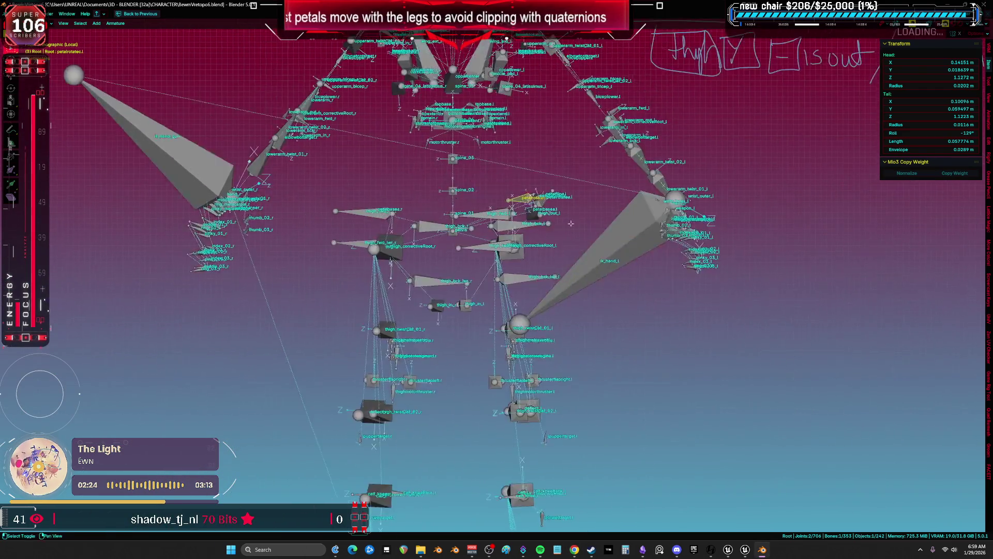
pyautogui.scroll(6, 538, 207)
pyautogui.scroll(-3, 538, 207)
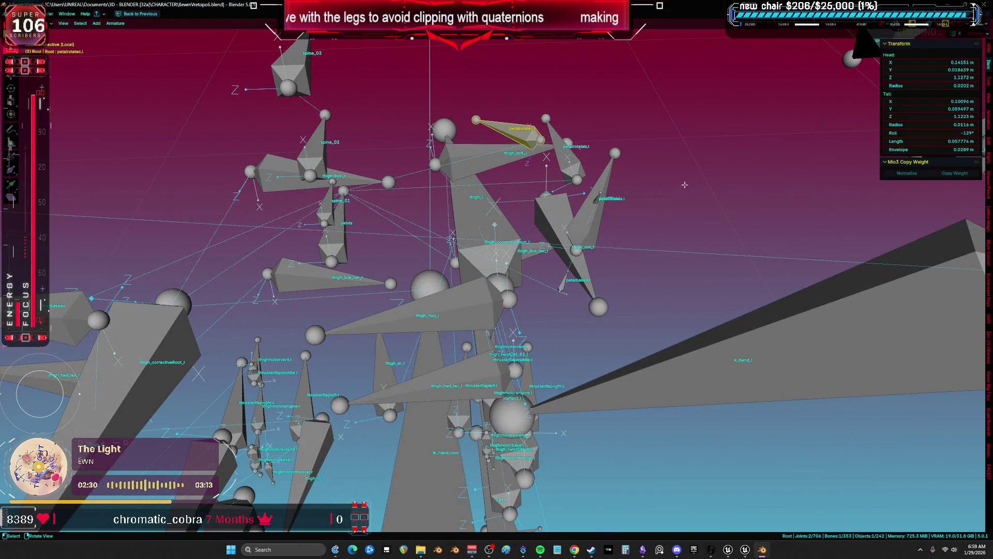
pyautogui.moveTo(662, 217); pyautogui.dragTo(647, 167)
pyautogui.scroll(3, 604, 182)
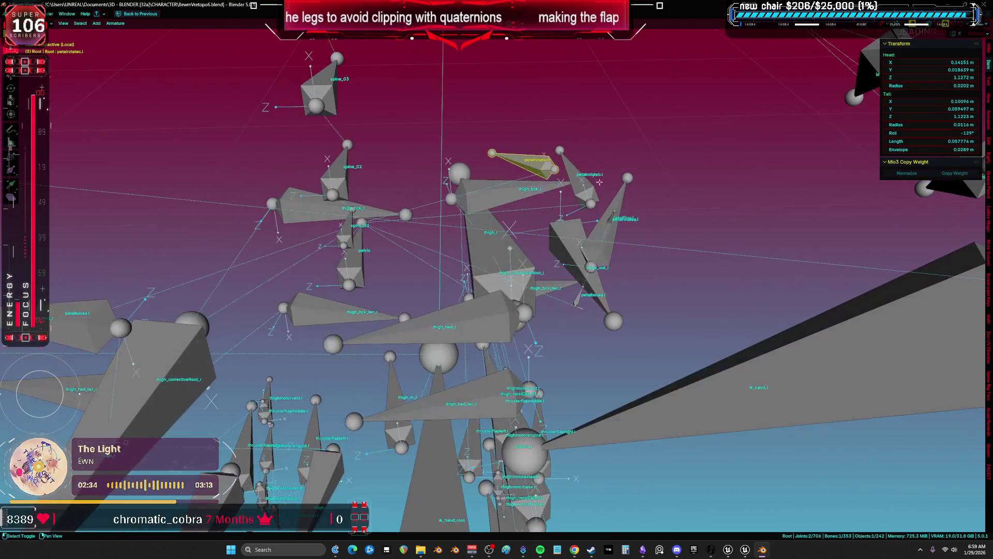
pyautogui.keyDown('shift'); pyautogui.click(608, 228); pyautogui.keyUp('shift')
pyautogui.click(542, 161)
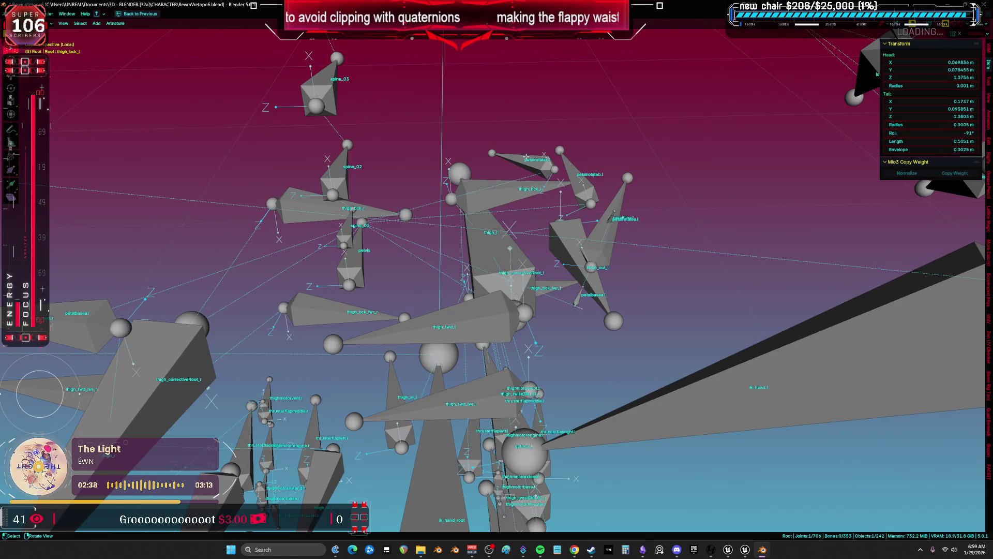
pyautogui.click(526, 157)
pyautogui.scroll(1, 525, 156)
pyautogui.keyDown('shift'); pyautogui.click(581, 167); pyautogui.keyUp('shift')
pyautogui.keyDown('shift'); pyautogui.click(631, 236); pyautogui.keyUp('shift')
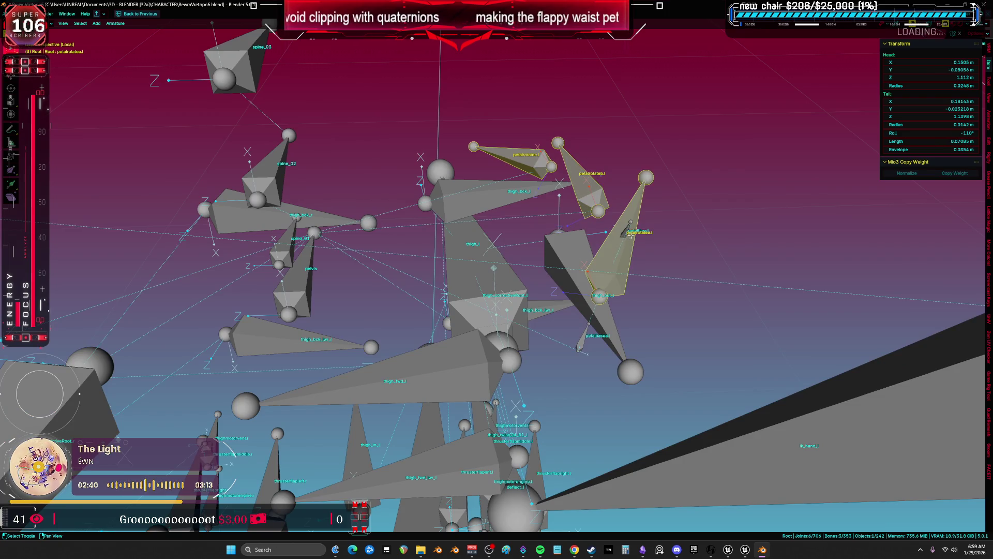
# - Try a Z-axis rotation of the left petal bones from the front, then cancel it
pyautogui.press('KP_1')
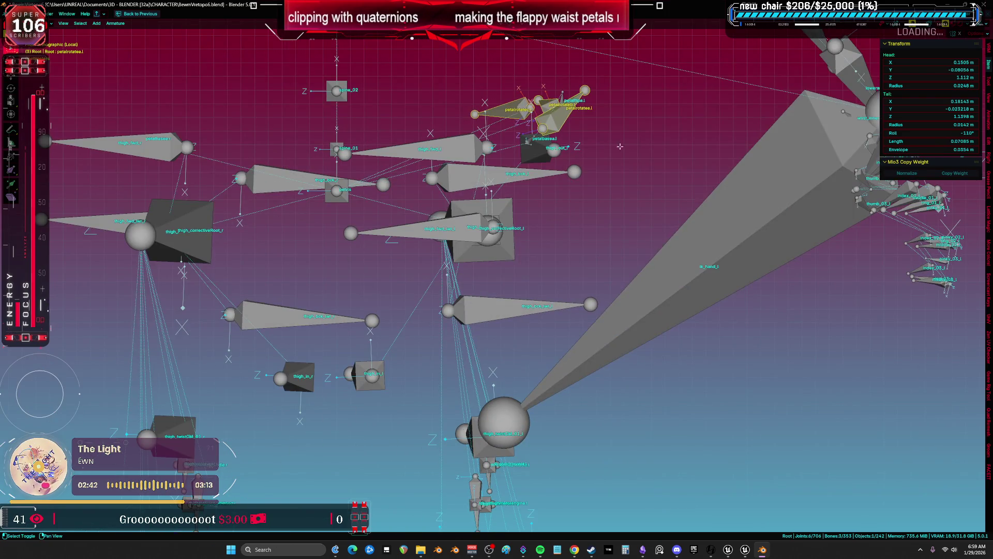
pyautogui.press('r')
pyautogui.press('z')
pyautogui.press('z')
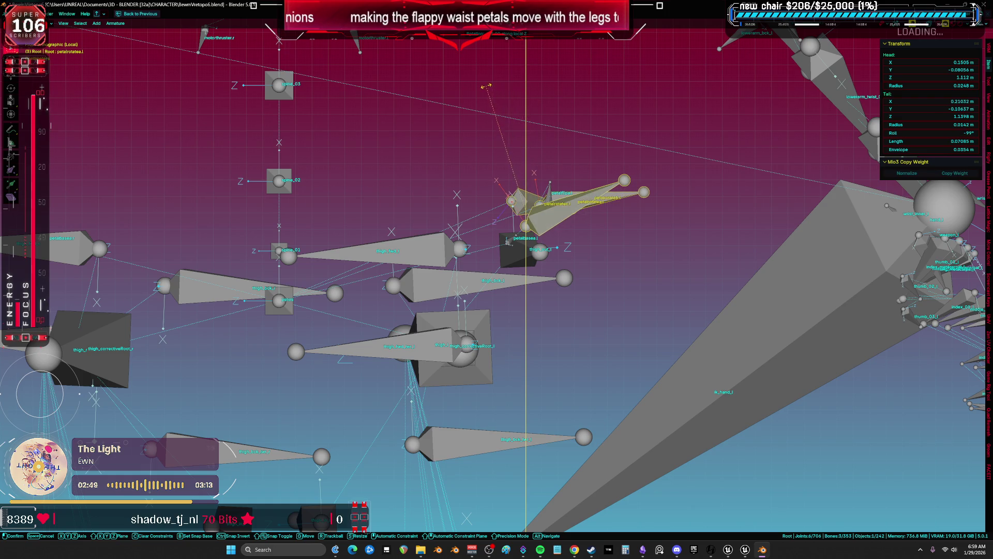
pyautogui.moveTo(475, 88); pyautogui.dragTo(638, 145)
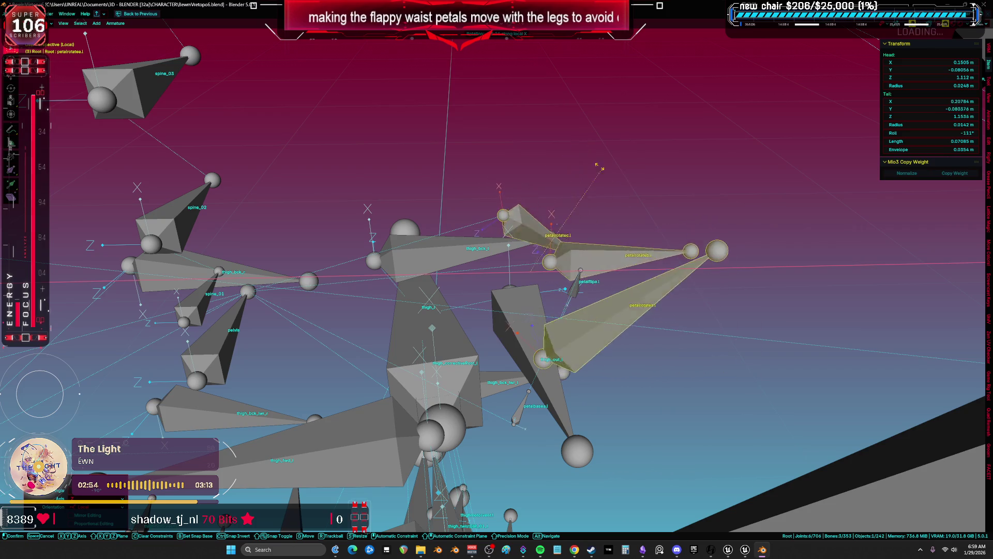
pyautogui.rightClick(661, 309)
# - Switch transform orientation to Normal and rotate the petal bones around normal Z
pyautogui.press(',')
pyautogui.click(634, 387)
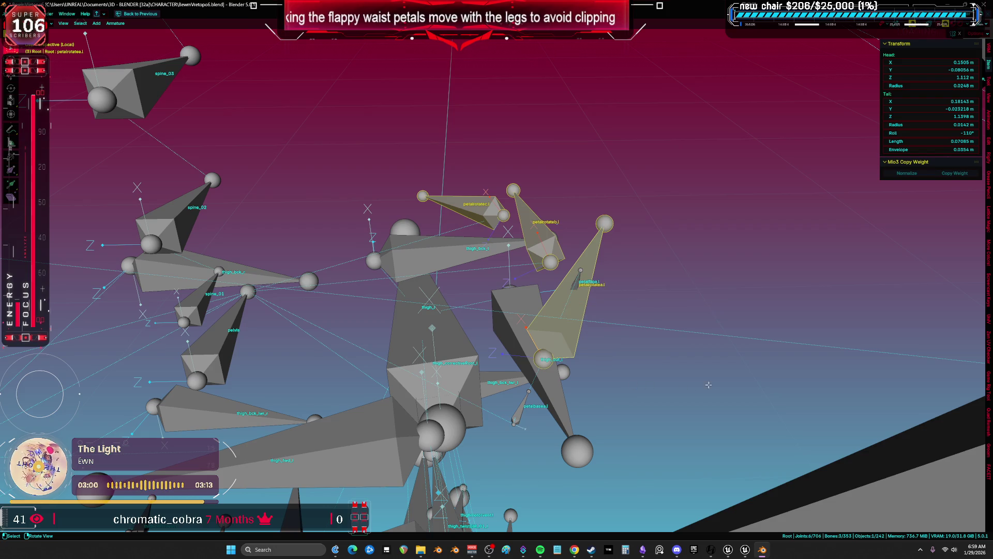
pyautogui.press('r')
pyautogui.press('z')
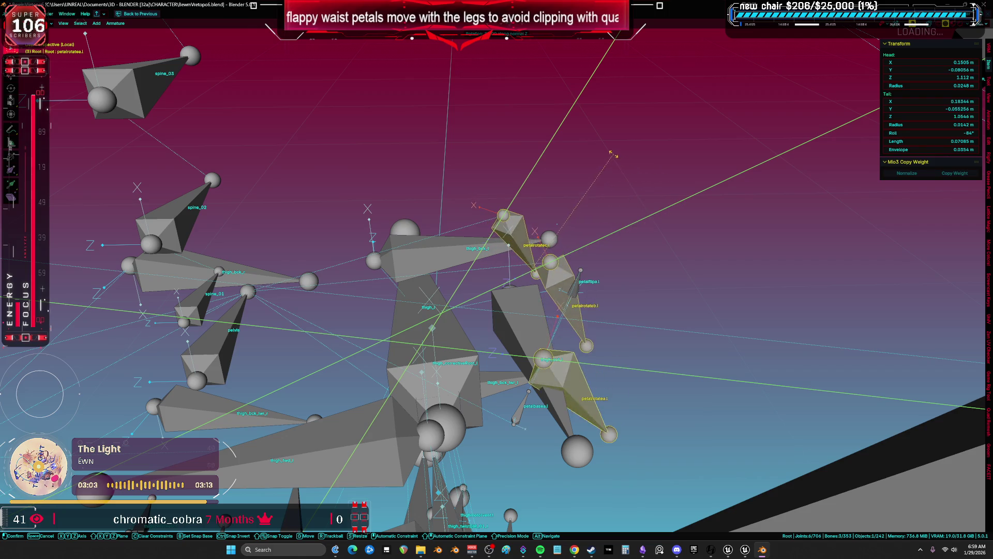
pyautogui.click(595, 150)
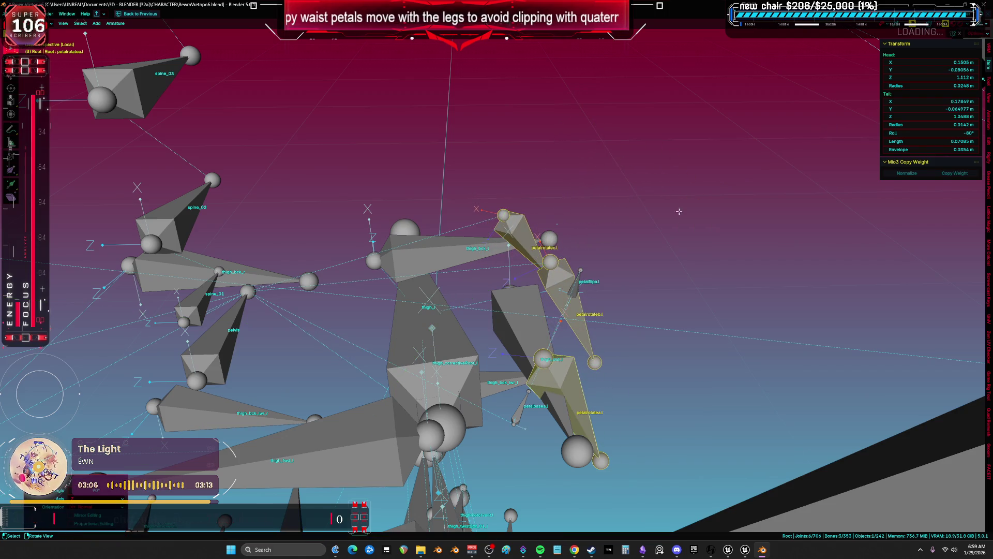
# - Rotate the petal bones under normal X, Y and Z constraints to a 90° roll
pyautogui.press('r')
pyautogui.press('x')
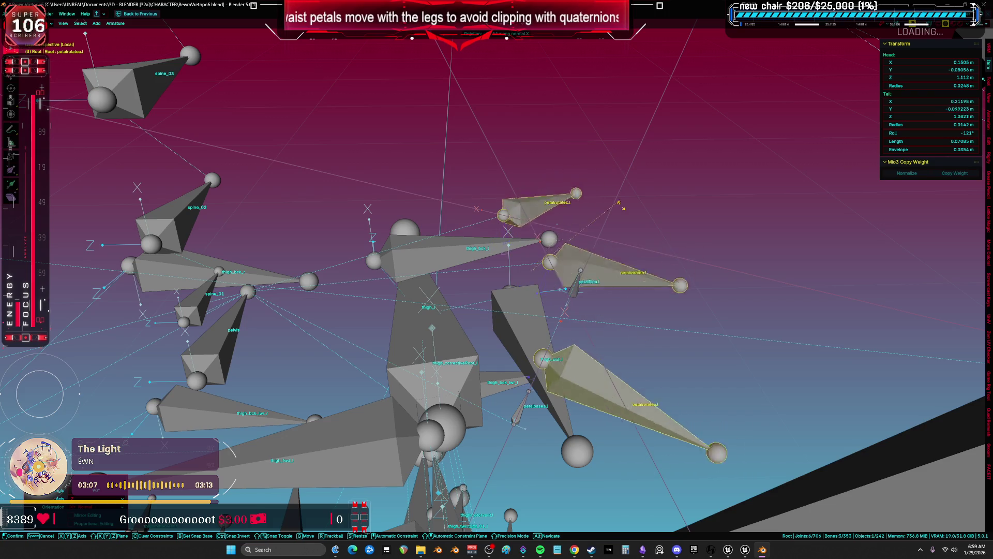
pyautogui.press('z')
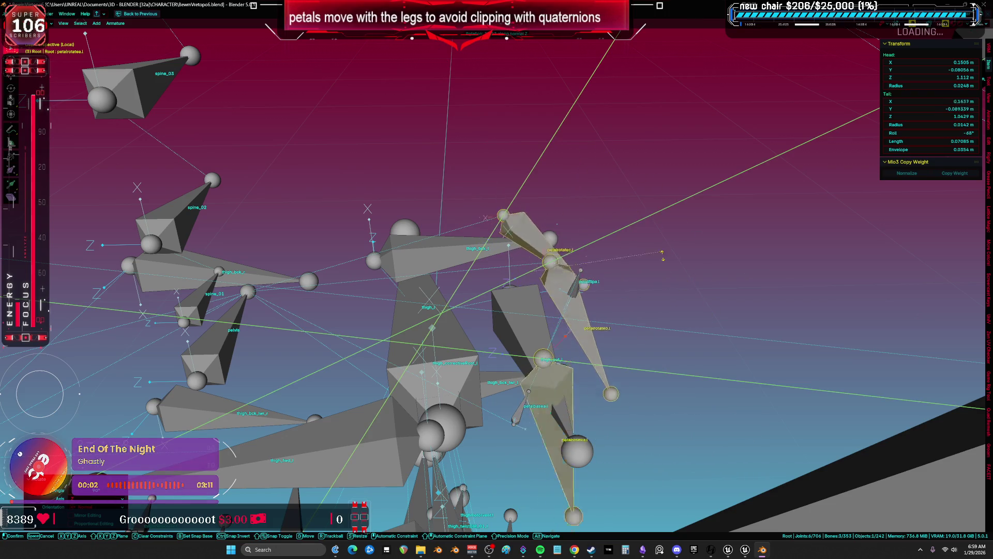
pyautogui.press('y')
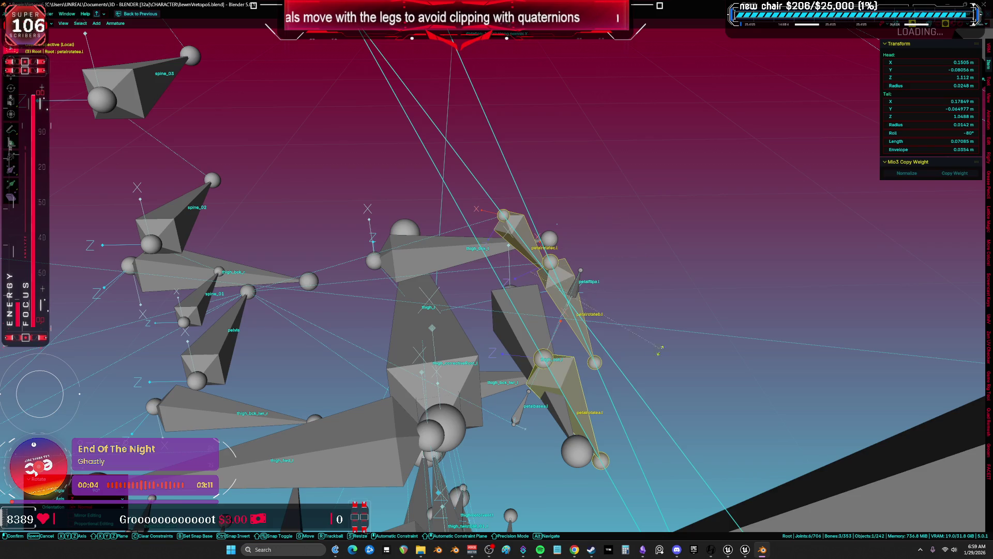
pyautogui.press('z')
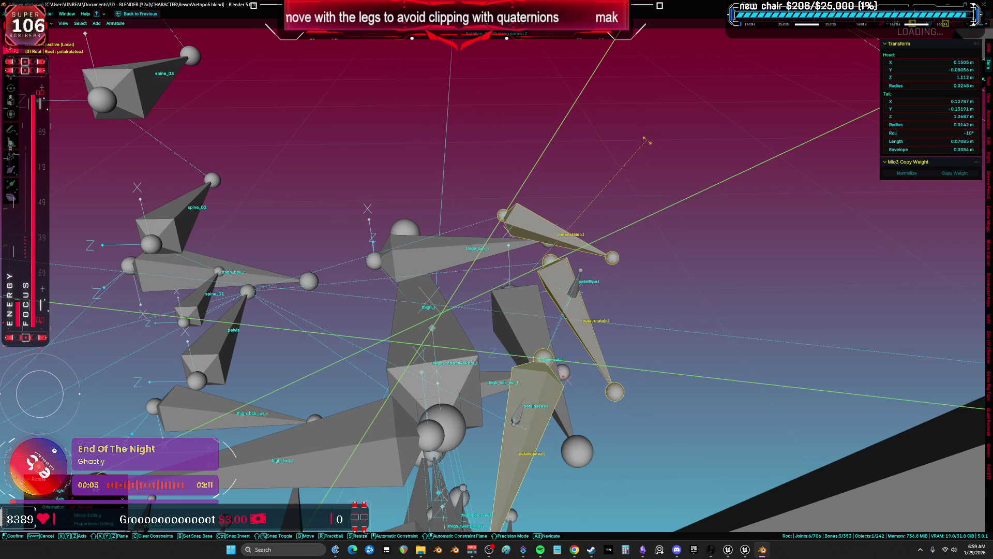
pyautogui.press('x')
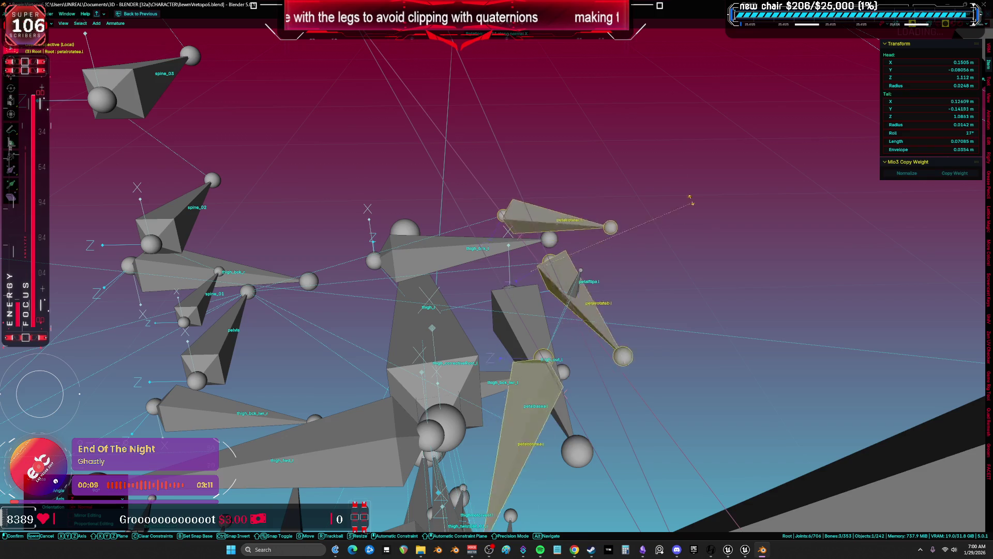
pyautogui.press('z')
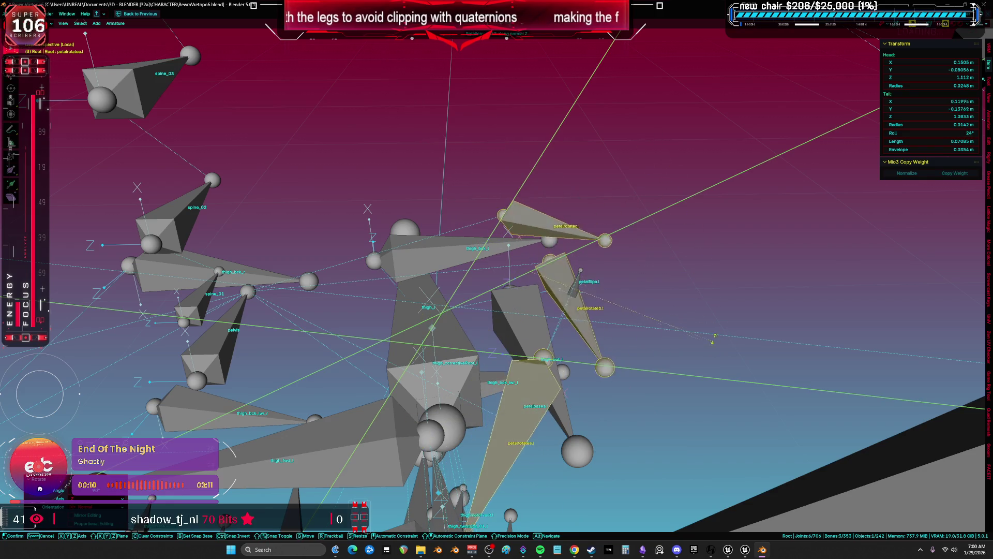
pyautogui.press('x')
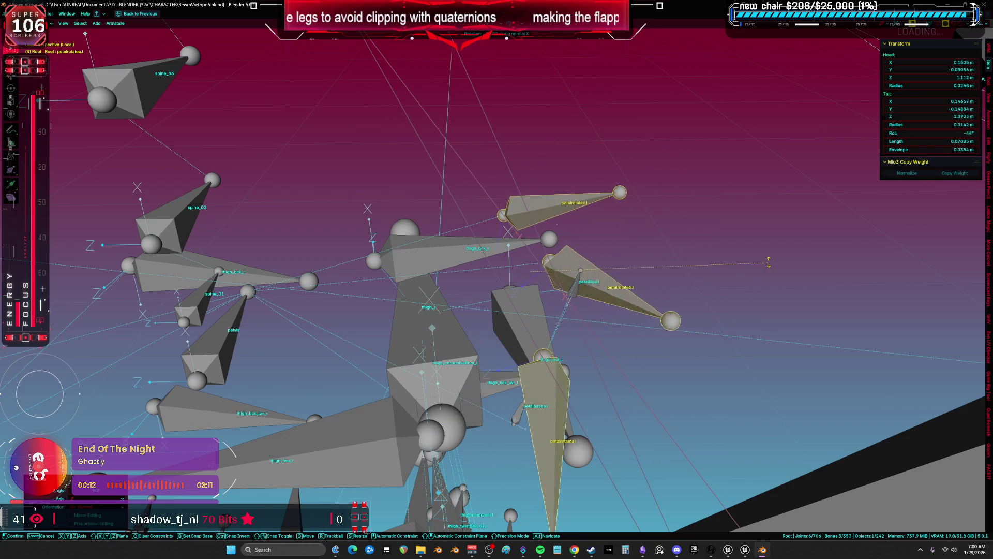
pyautogui.click(597, 98)
# - Undo that rotation and re-rotate the petal bones from a front perspective view
pyautogui.hotkey('ctrl', 'z')
pyautogui.hotkey('ctrl', 'z')
pyautogui.hotkey('ctrl', 'z')
pyautogui.scroll(-5, 848, 314)
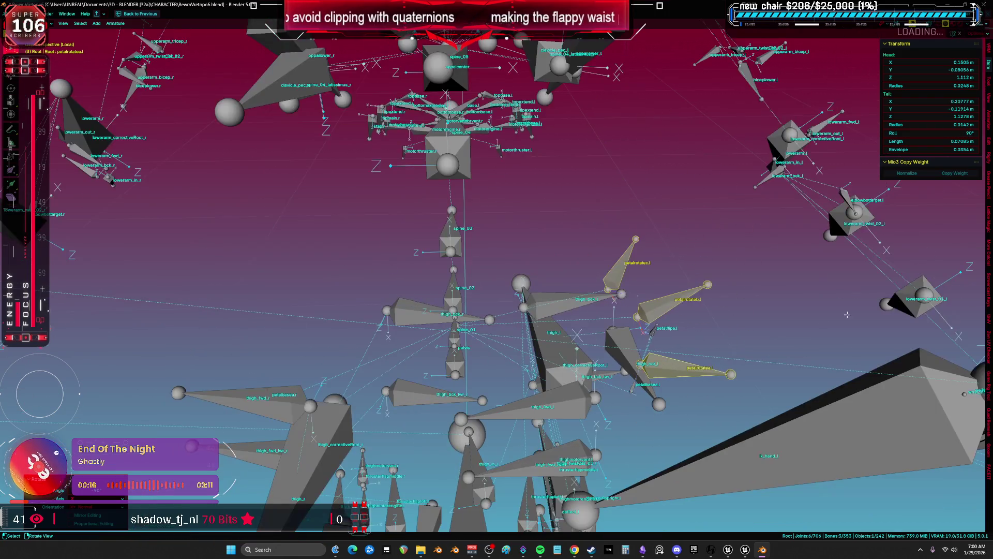
pyautogui.press('KP_1')
pyautogui.scroll(3, 669, 292)
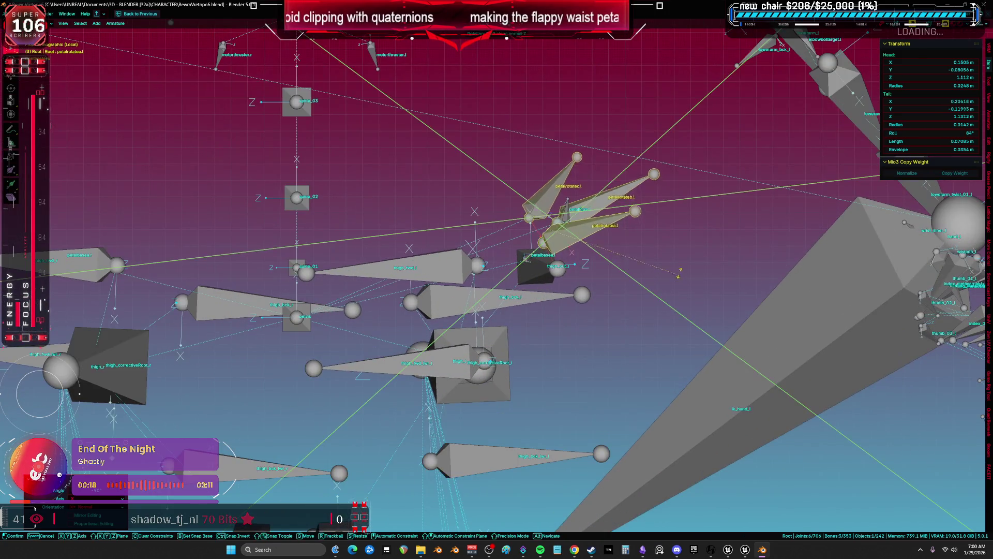
pyautogui.press('r')
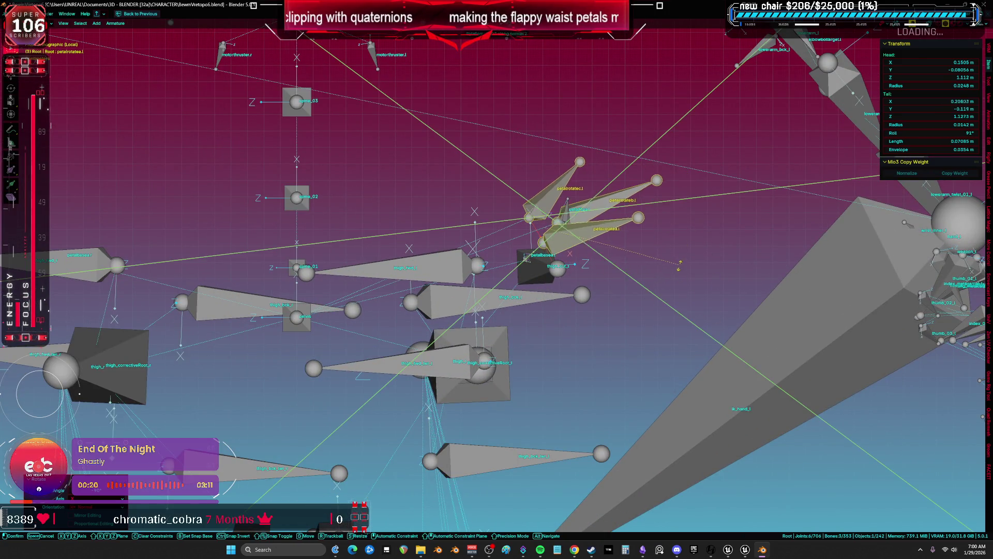
pyautogui.press('Escape')
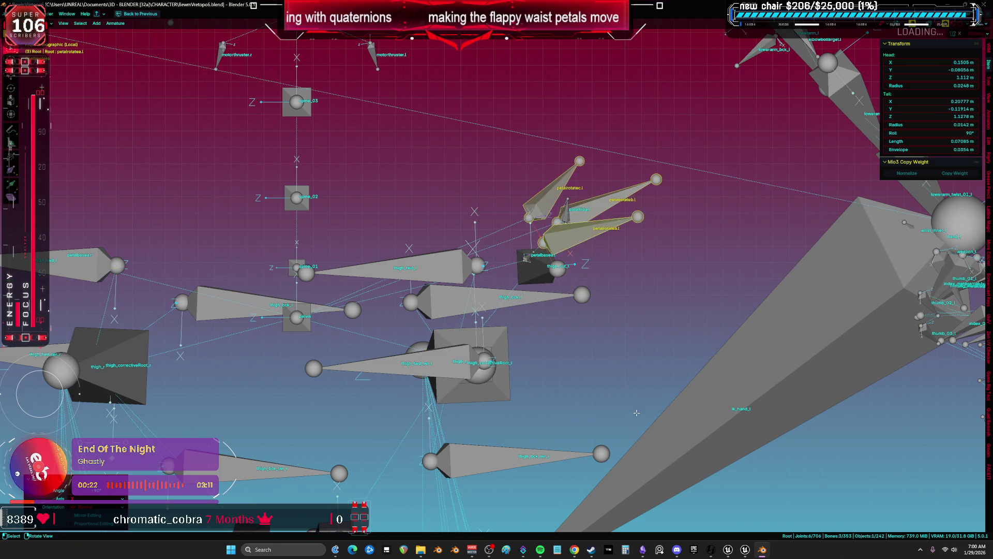
pyautogui.scroll(-5, 627, 412)
pyautogui.press('KP_1')
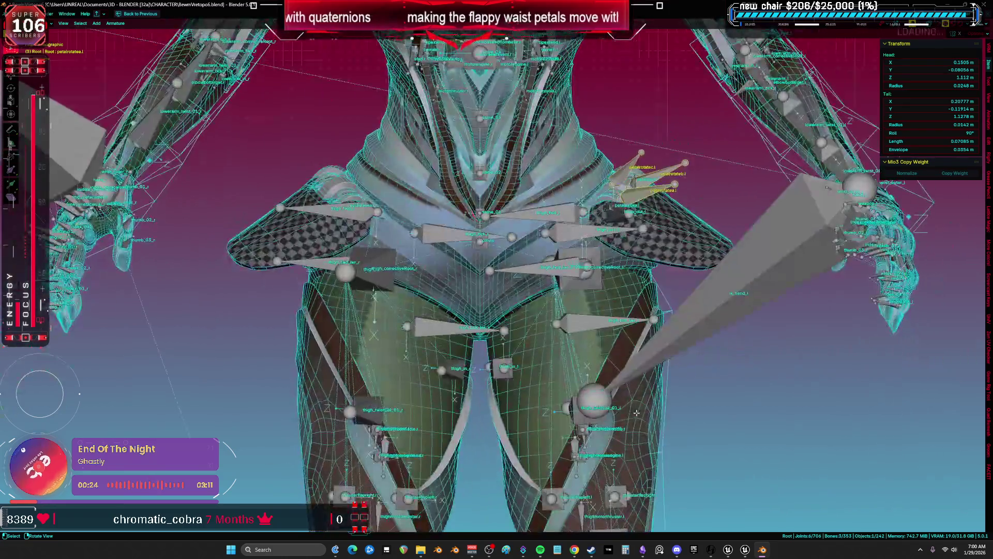
pyautogui.press('KP_5')
pyautogui.press('r')
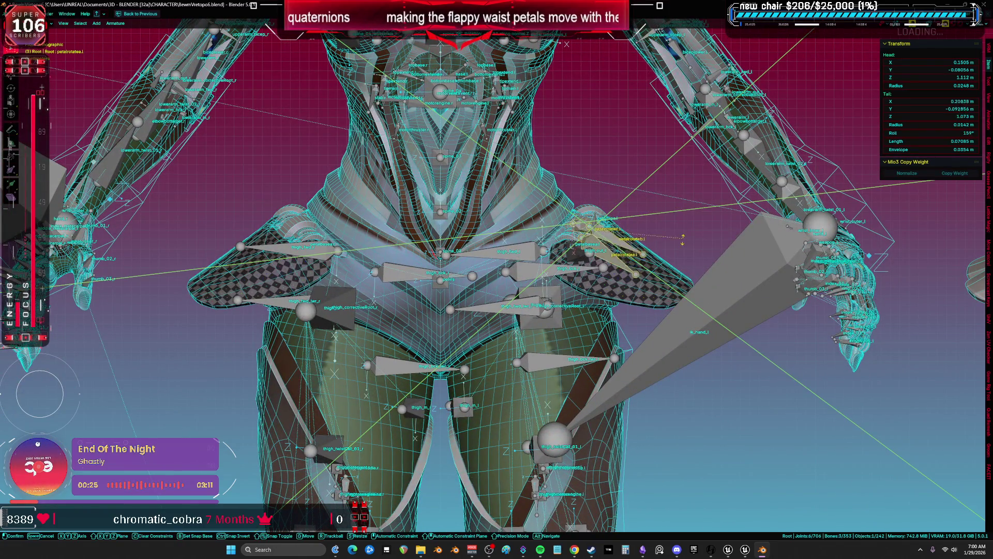
pyautogui.scroll(4, 681, 239)
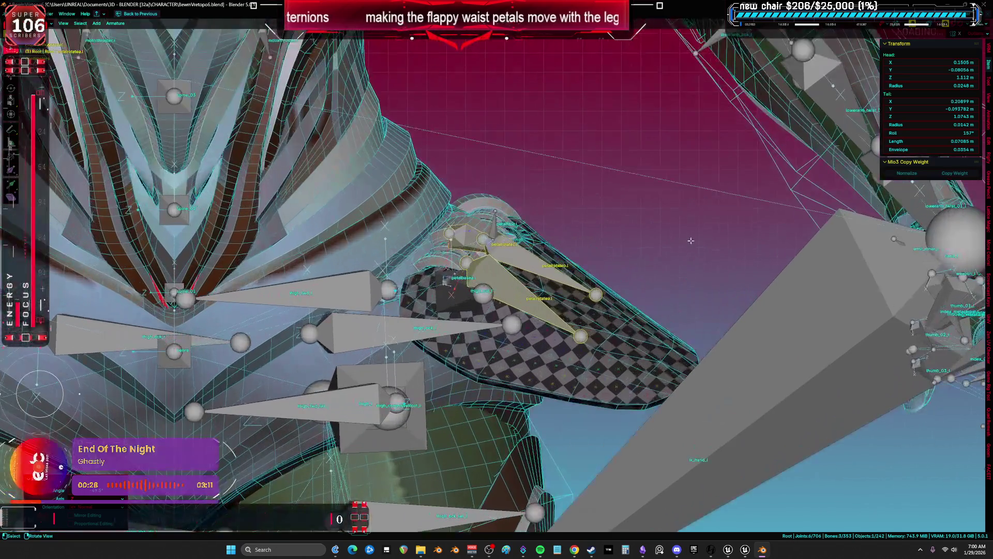
pyautogui.click(673, 152)
# - Turn on X-ray and swing the petal bones further around normal Z against the mesh
pyautogui.hotkey('shift', 'z')
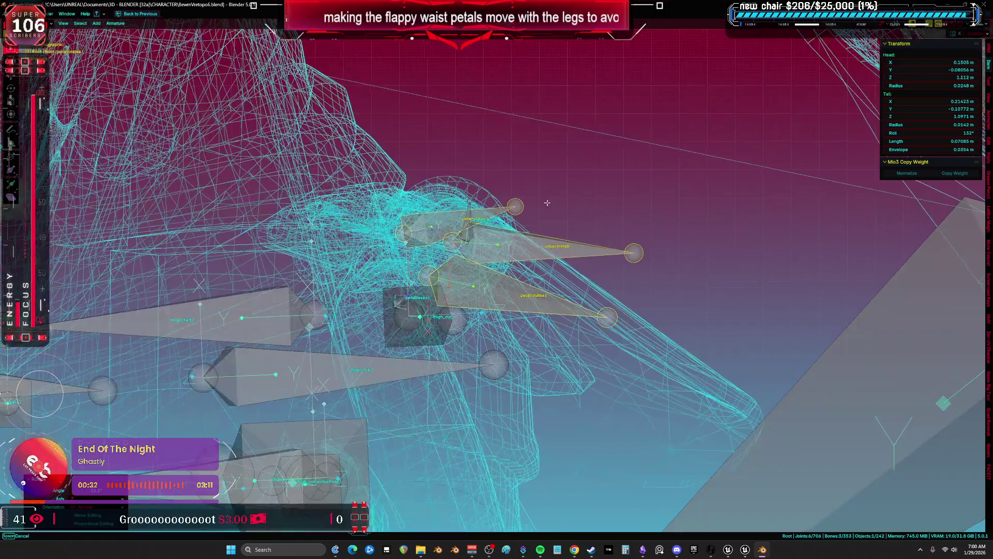
pyautogui.scroll(-2, 622, 177)
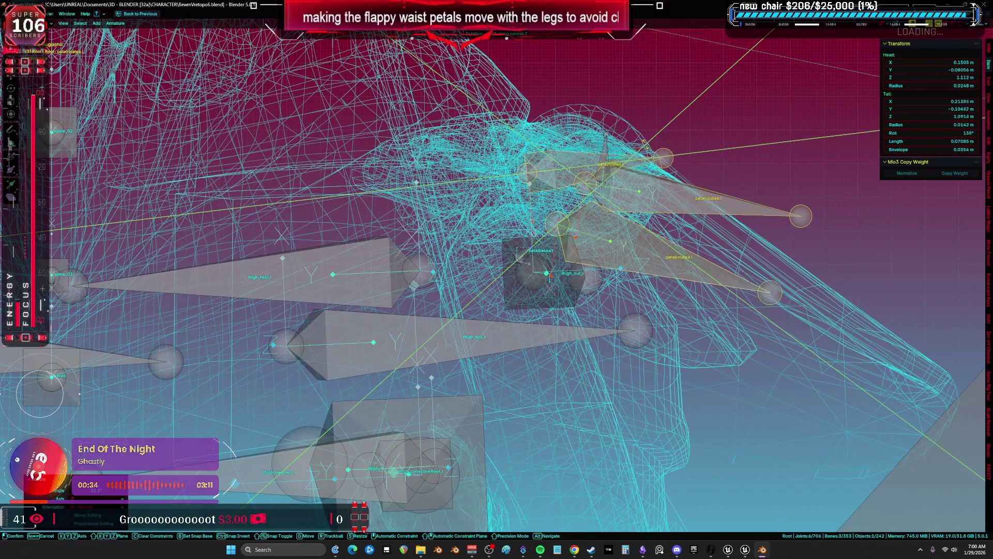
pyautogui.scroll(-1, 622, 177)
pyautogui.scroll(-5, 497, 274)
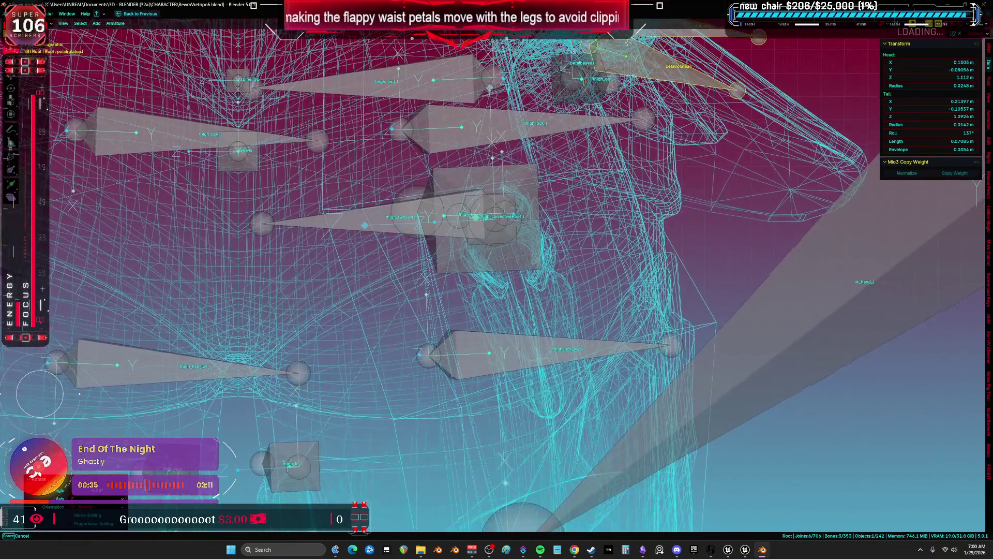
pyautogui.scroll(5, 611, 245)
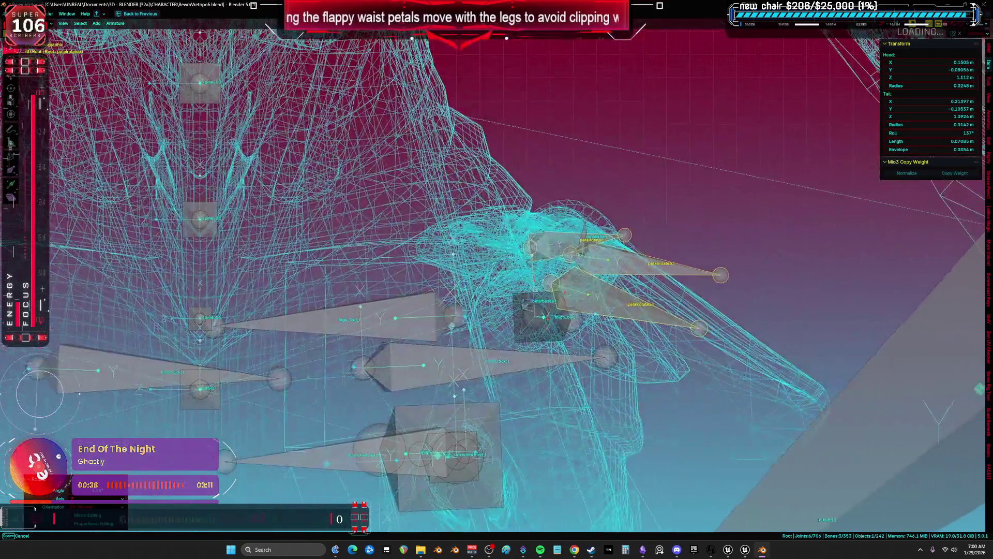
pyautogui.press('r')
pyautogui.press('z')
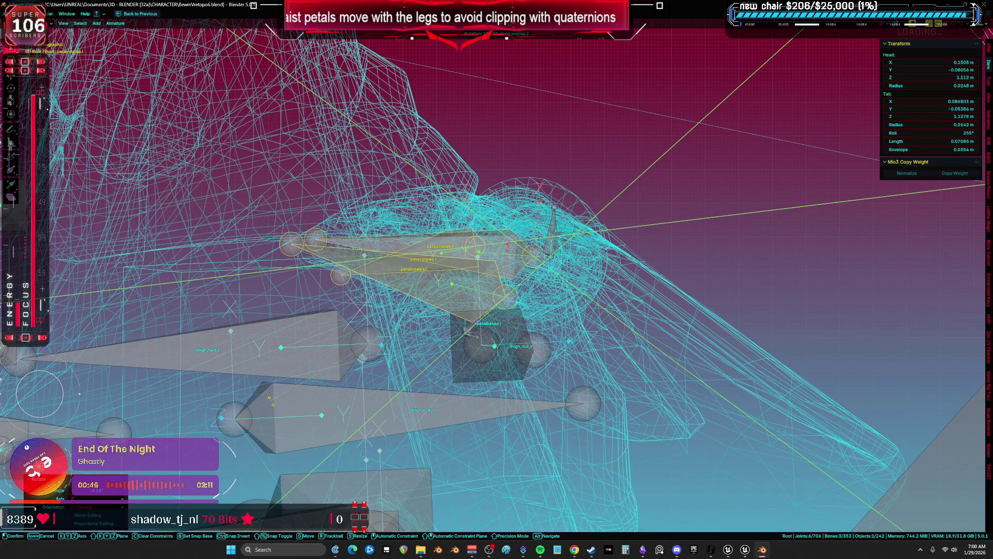
pyautogui.moveTo(269, 406)
pyautogui.mouseDown()
pyautogui.moveTo(495, 366)
pyautogui.moveTo(608, 307)
pyautogui.mouseUp()
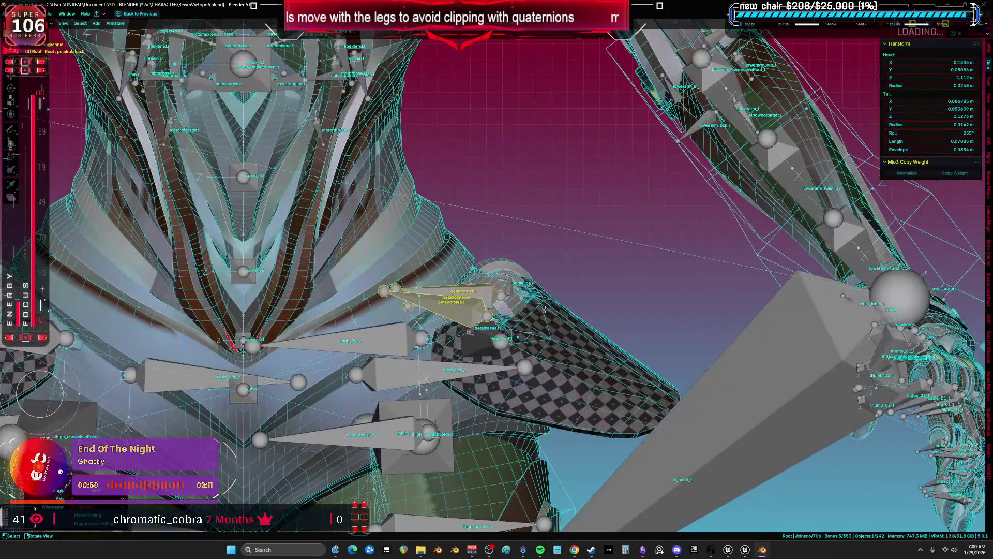
pyautogui.press('z')
pyautogui.moveTo(600, 209)
pyautogui.mouseDown()
pyautogui.moveTo(706, 340)
pyautogui.moveTo(704, 285)
pyautogui.mouseUp()
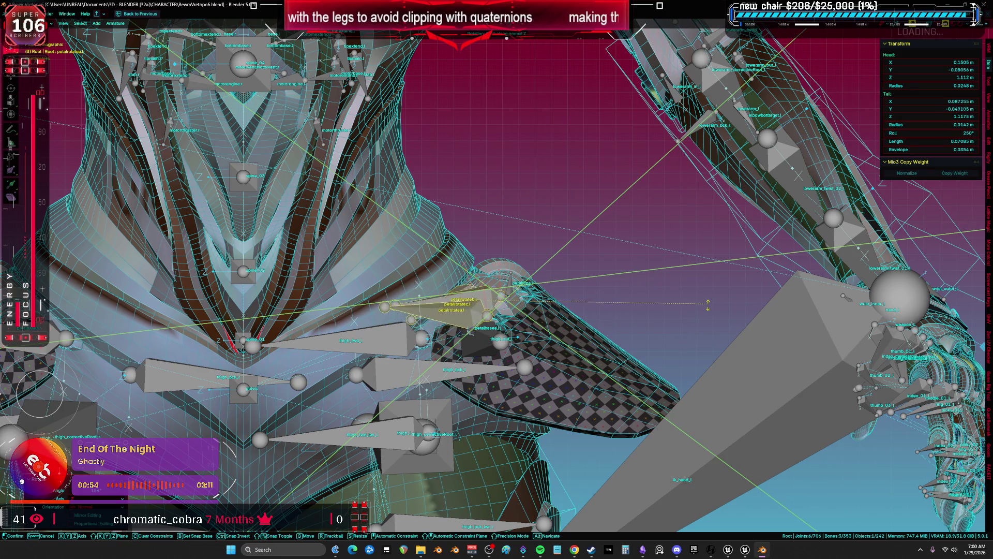
pyautogui.click(701, 305)
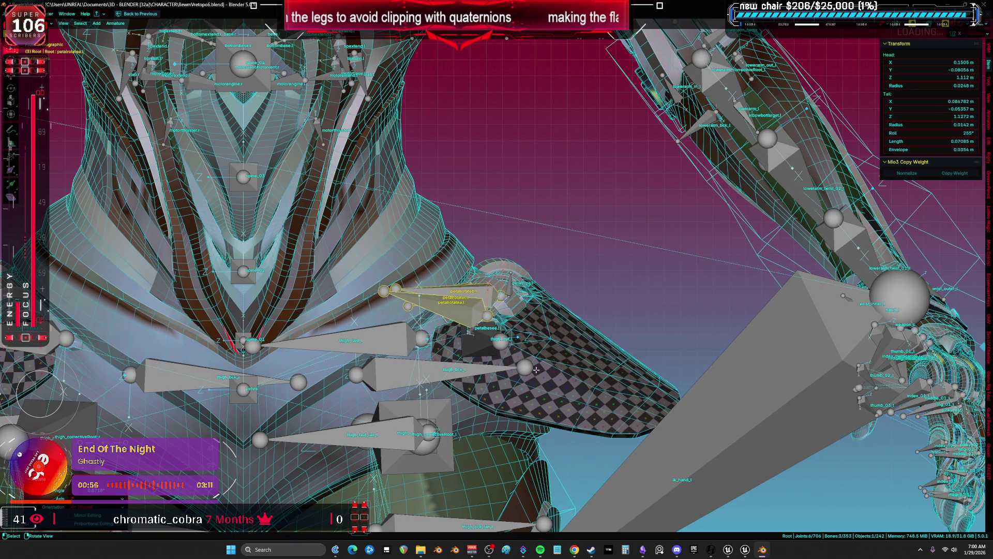
pyautogui.moveTo(463, 421); pyautogui.dragTo(440, 436)
pyautogui.keyDown('shift'); pyautogui.click(460, 413); pyautogui.keyUp('shift')
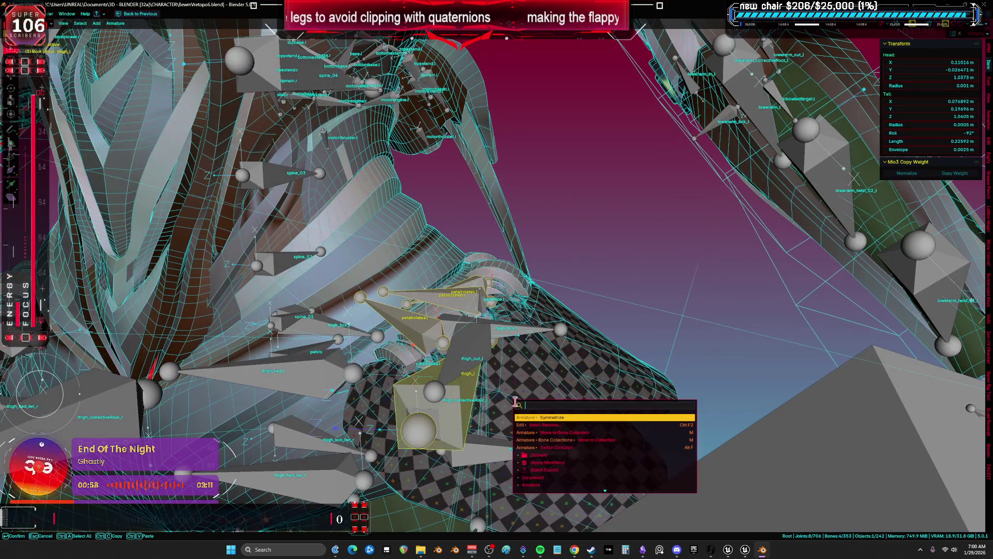
# - With petalrotatec.l active, recalculate the petal bones' roll via Shift+N > Active Bone
pyautogui.hotkey('shift', 'n')
pyautogui.click(577, 331)
pyautogui.moveTo(577, 331)
pyautogui.mouseDown()
pyautogui.moveTo(616, 323)
pyautogui.moveTo(533, 294)
pyautogui.moveTo(544, 226)
pyautogui.moveTo(516, 257)
pyautogui.mouseUp()
pyautogui.hotkey('ctrl', 'z')
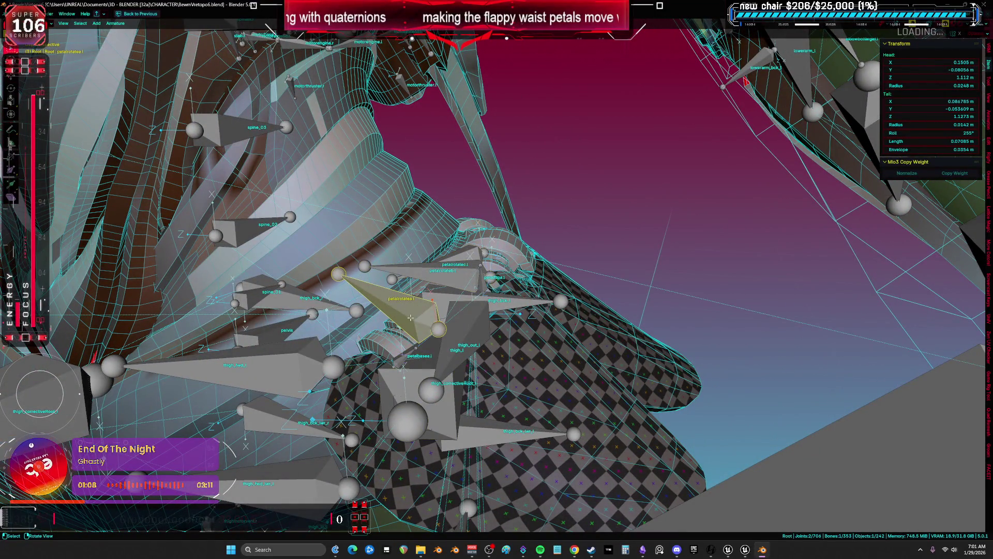
pyautogui.hotkey('shift', 'n')
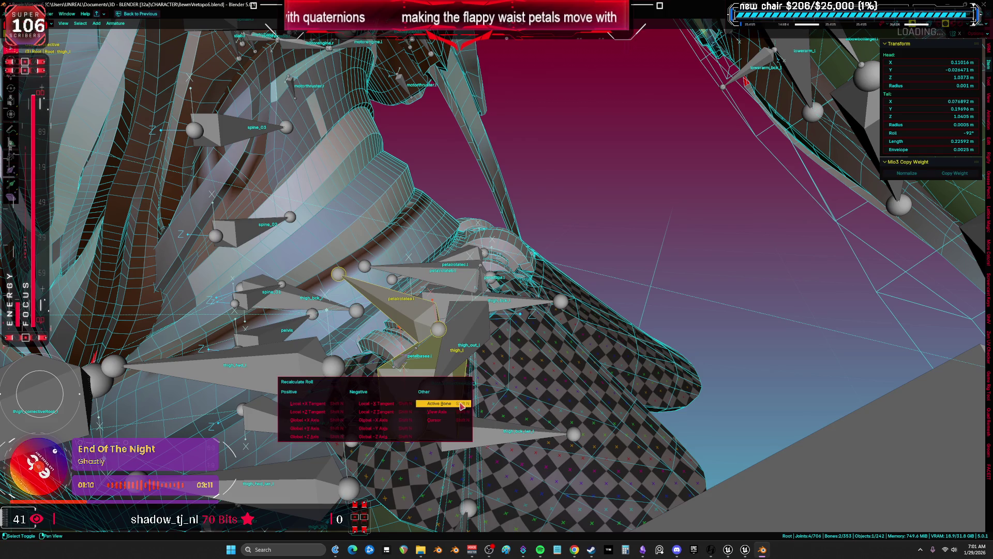
pyautogui.moveTo(471, 365); pyautogui.dragTo(468, 357)
pyautogui.moveTo(415, 294)
pyautogui.mouseDown()
pyautogui.moveTo(468, 257)
pyautogui.moveTo(444, 259)
pyautogui.mouseUp()
pyautogui.click(455, 247)
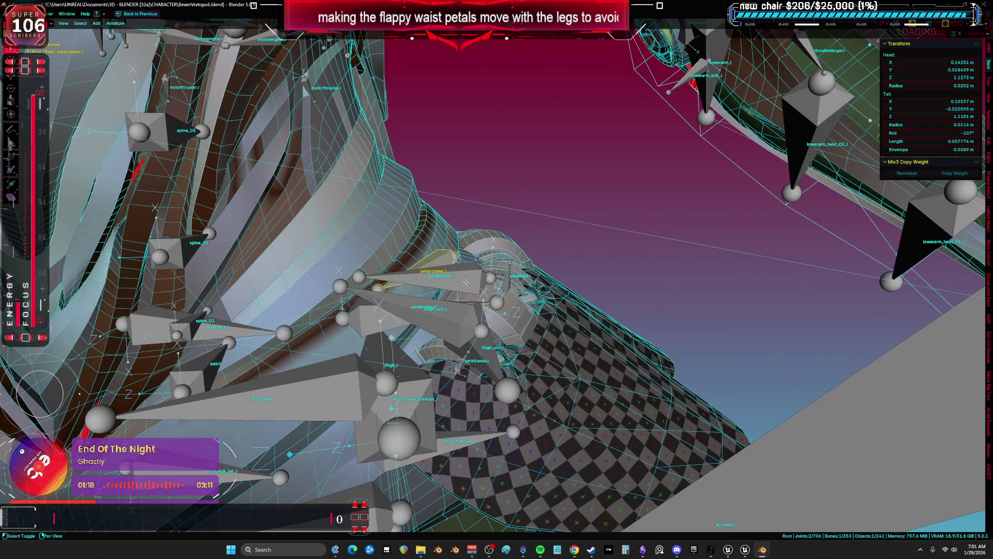
pyautogui.moveTo(447, 315)
pyautogui.mouseDown()
pyautogui.moveTo(426, 295)
pyautogui.moveTo(371, 285)
pyautogui.moveTo(380, 277)
pyautogui.mouseUp()
pyautogui.hotkey('shift', 'n')
pyautogui.click(449, 314)
# - Rotate the selected left petal bone to a new orientation, redoing the first attempt after an undo
pyautogui.press('r')
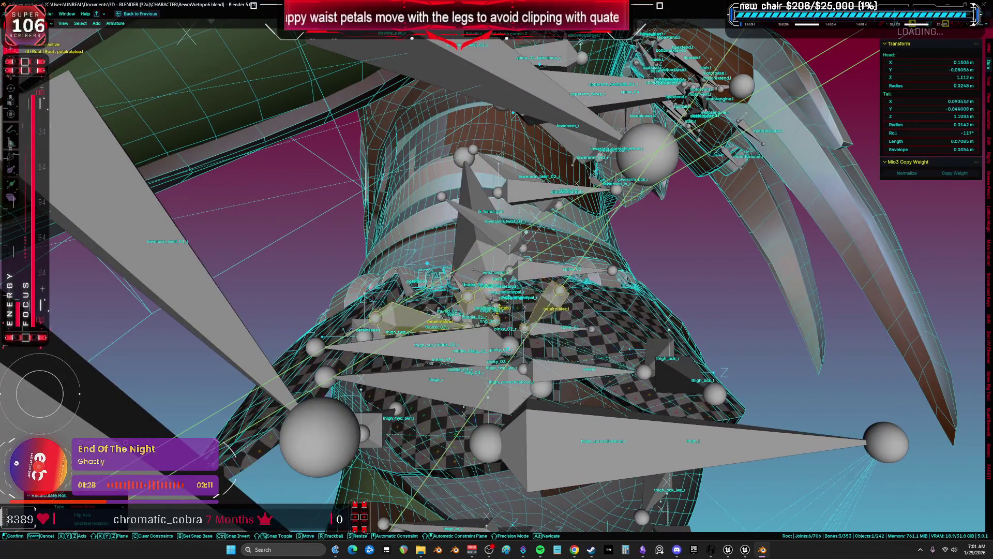
pyautogui.click(621, 332)
pyautogui.moveTo(621, 332); pyautogui.dragTo(566, 280)
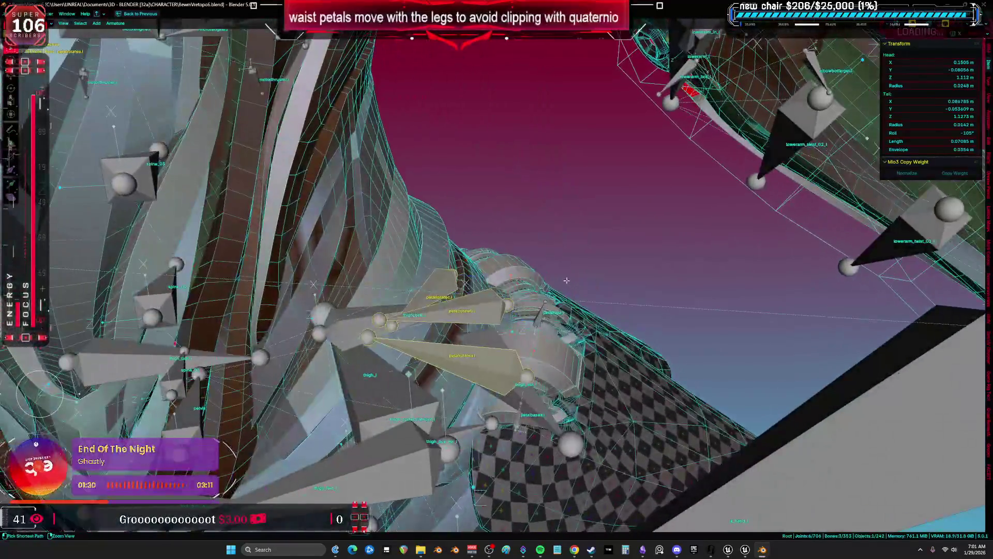
pyautogui.hotkey('ctrl', 'z')
pyautogui.moveTo(534, 330); pyautogui.dragTo(640, 294)
pyautogui.press('r')
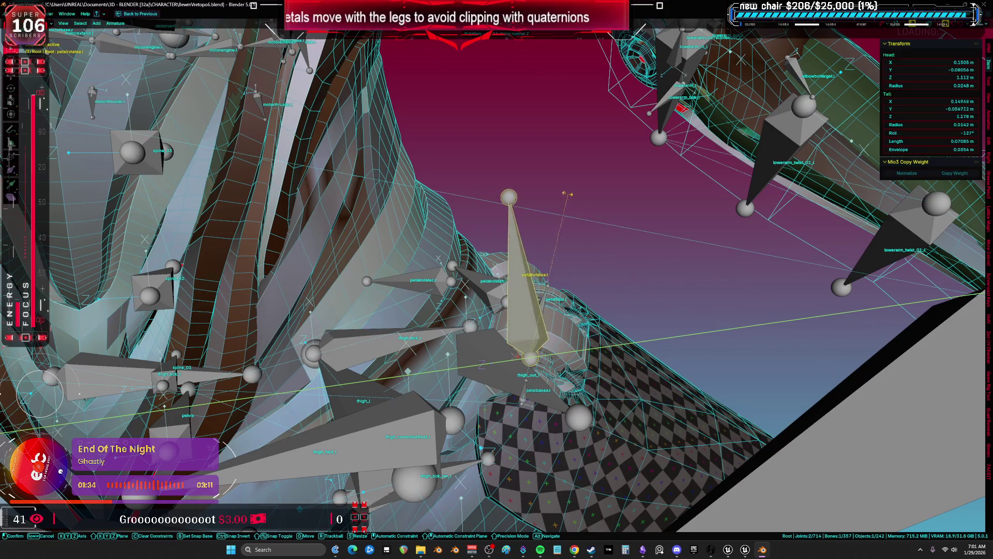
pyautogui.click(616, 262)
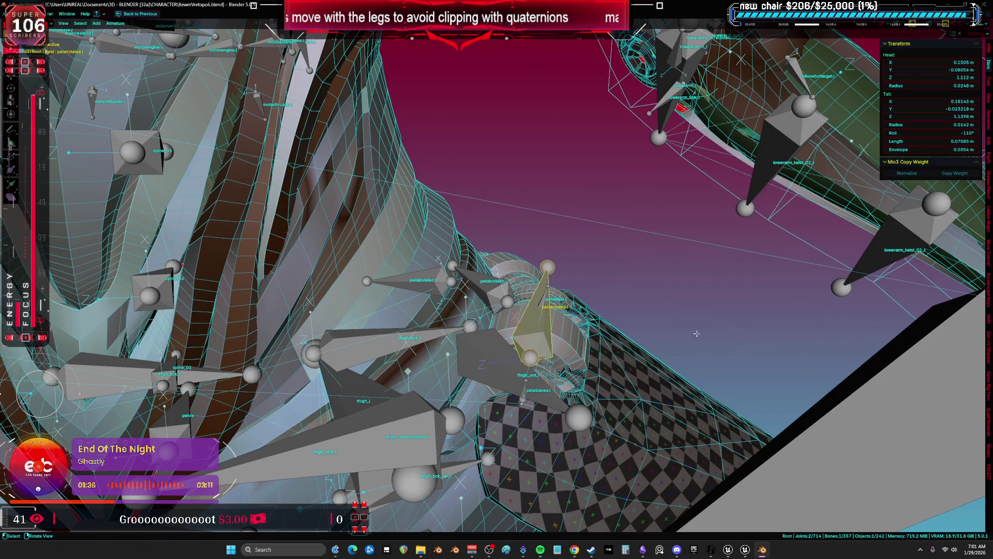
pyautogui.press('r')
pyautogui.press('y')
pyautogui.press('Escape')
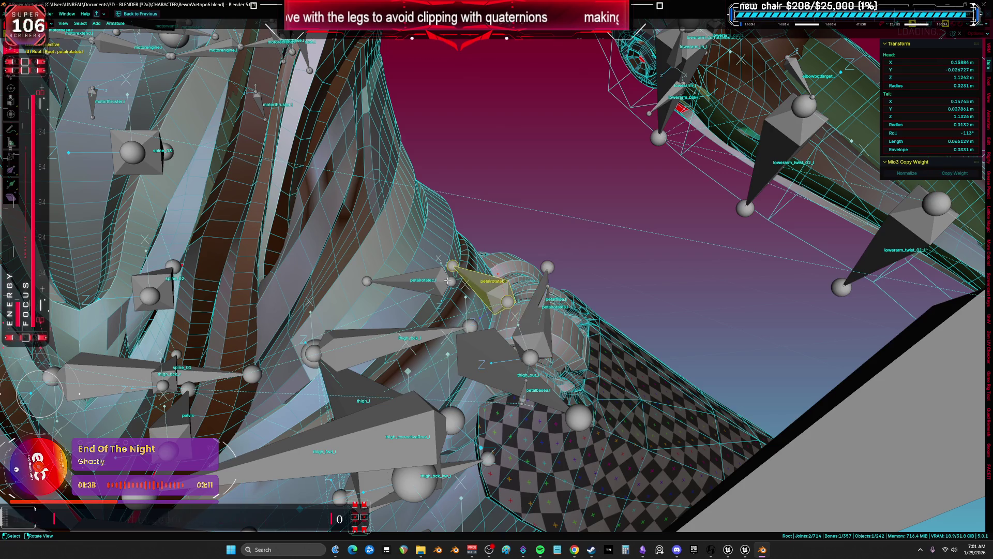
# - Select petalrotatec.l and rotate the petal bones around their normal Z axis
pyautogui.click(455, 281)
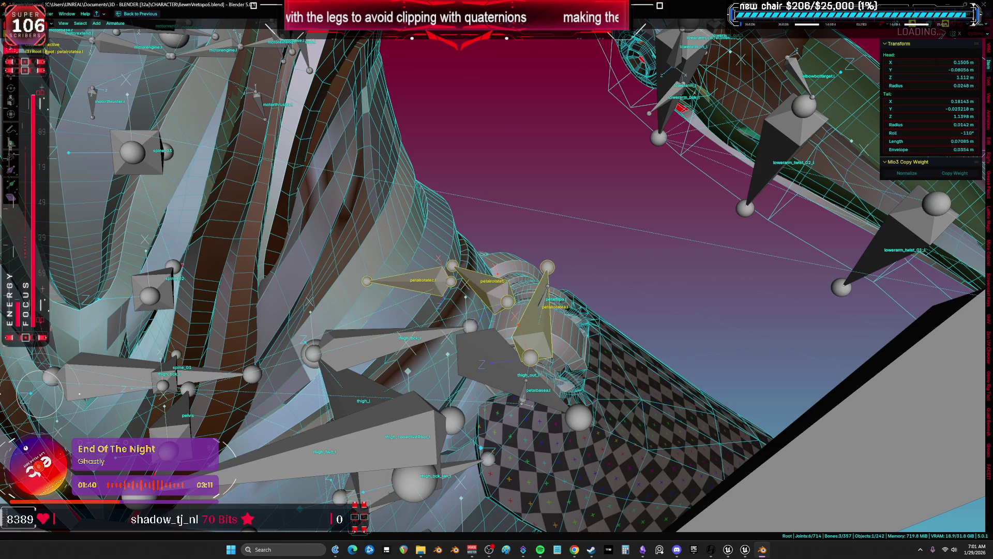
pyautogui.moveTo(730, 314); pyautogui.dragTo(730, 313)
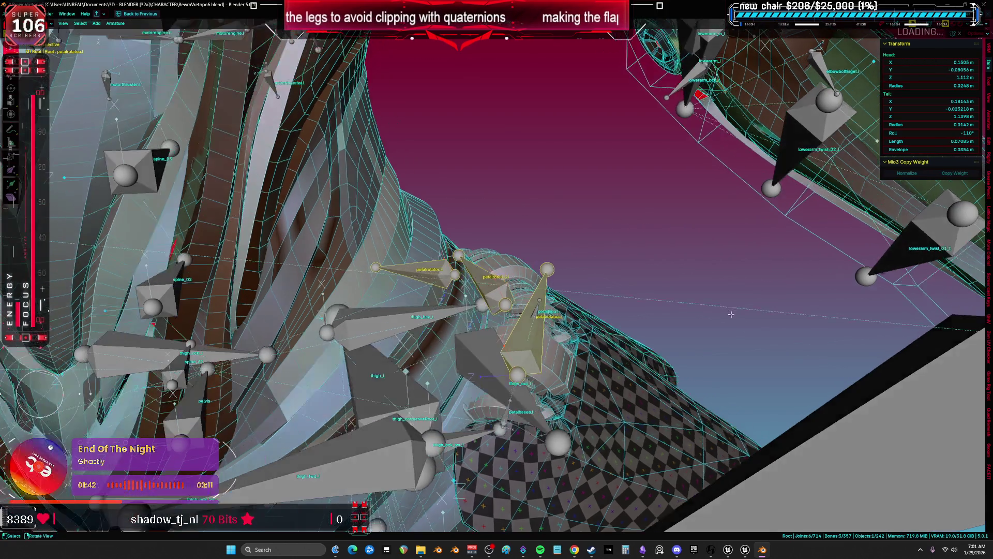
pyautogui.press('r')
pyautogui.press('z')
pyautogui.press('z')
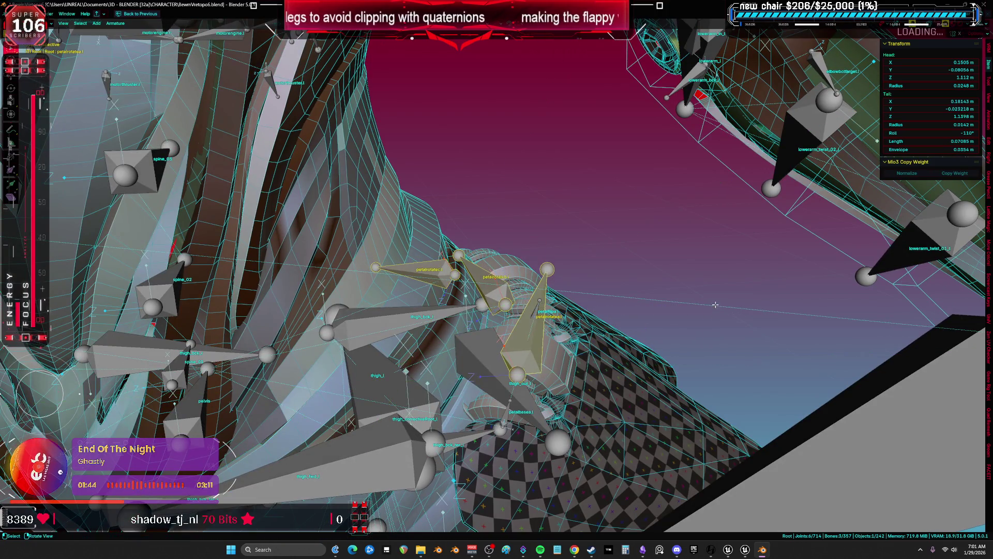
pyautogui.click(684, 359)
# - Rotate the petal bones further around their normal axes, ending at a roll of -90°
pyautogui.press('r')
pyautogui.press('x')
pyautogui.press('x')
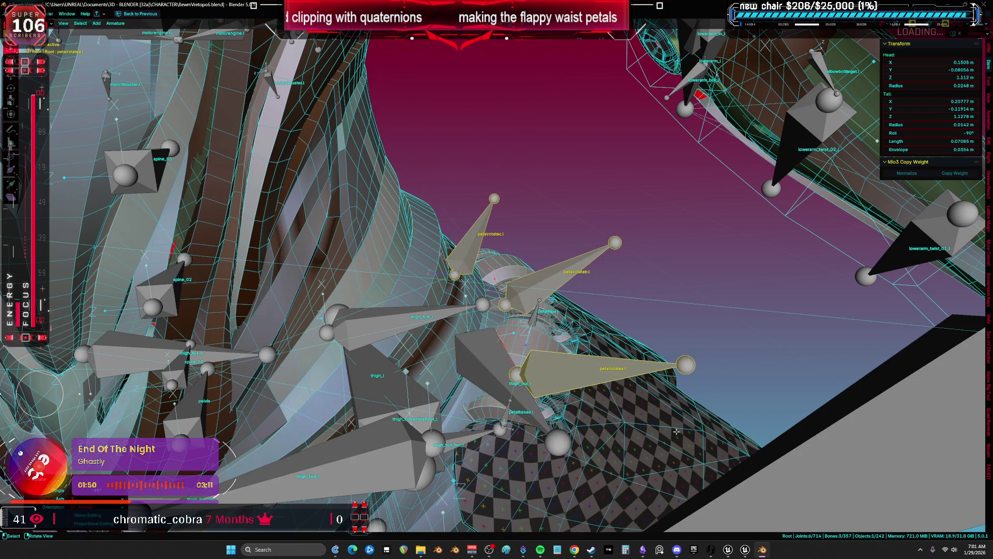
pyautogui.press('z')
pyautogui.press('z')
pyautogui.click(666, 342)
pyautogui.moveTo(665, 342); pyautogui.dragTo(595, 362)
pyautogui.press('r')
pyautogui.press('z')
pyautogui.press('z')
pyautogui.click(599, 276)
pyautogui.moveTo(598, 276)
pyautogui.mouseDown()
pyautogui.moveTo(631, 289)
pyautogui.moveTo(632, 307)
pyautogui.moveTo(432, 257)
pyautogui.moveTo(414, 270)
pyautogui.moveTo(384, 259)
pyautogui.mouseUp()
# - Select the right-side bones petalrotatea.r, petalrotatec.r and petalrotateb.r and remove them
pyautogui.click(373, 264)
pyautogui.keyDown('shift'); pyautogui.click(387, 184); pyautogui.keyUp('shift')
pyautogui.moveTo(387, 186); pyautogui.dragTo(386, 234)
pyautogui.keyDown('shift'); pyautogui.click(385, 234); pyautogui.keyUp('shift')
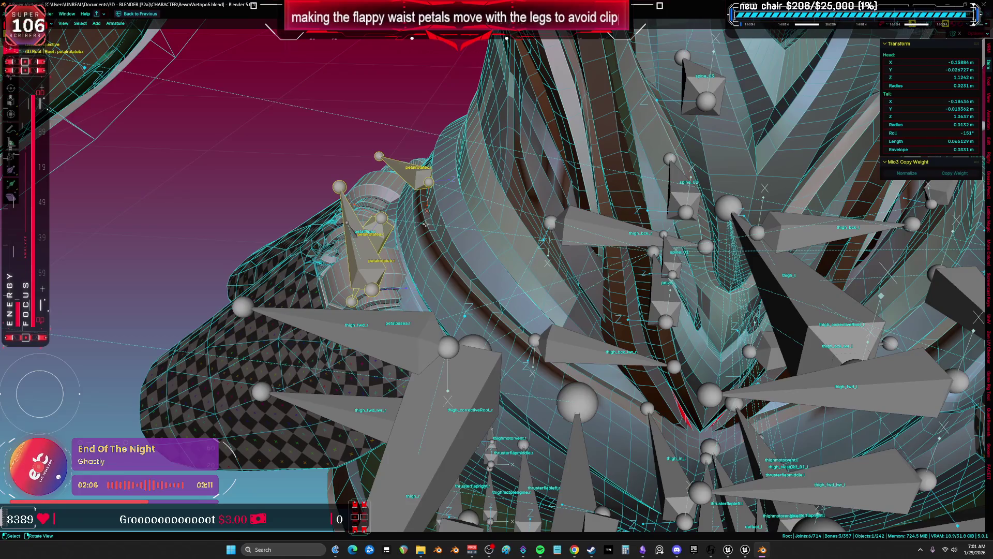
pyautogui.press('h')
pyautogui.moveTo(502, 235); pyautogui.dragTo(593, 295)
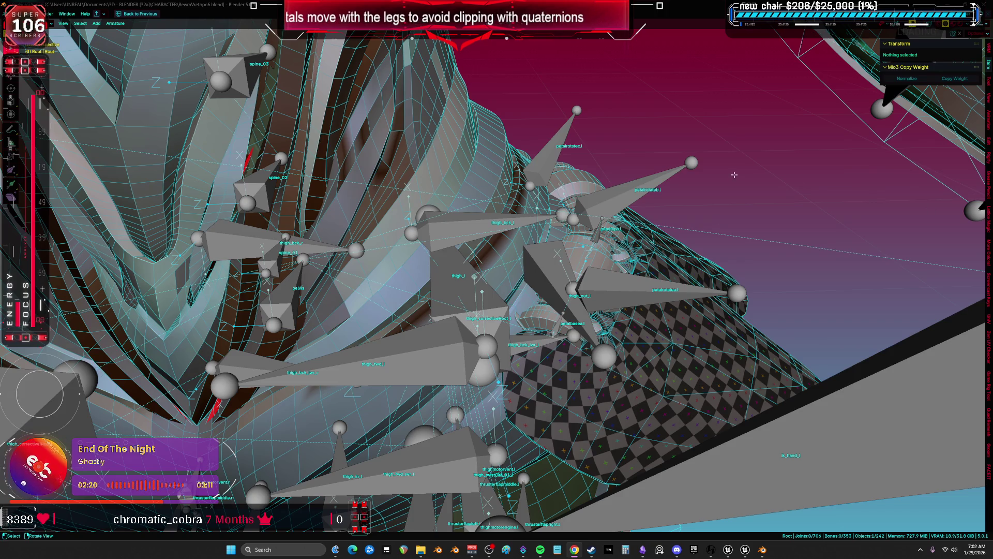
# - Pick out the petalbasea.l bone using a see-through wireframe view
pyautogui.click(559, 331)
pyautogui.moveTo(558, 331)
pyautogui.mouseDown()
pyautogui.moveTo(614, 259)
pyautogui.moveTo(601, 258)
pyautogui.moveTo(599, 241)
pyautogui.mouseUp()
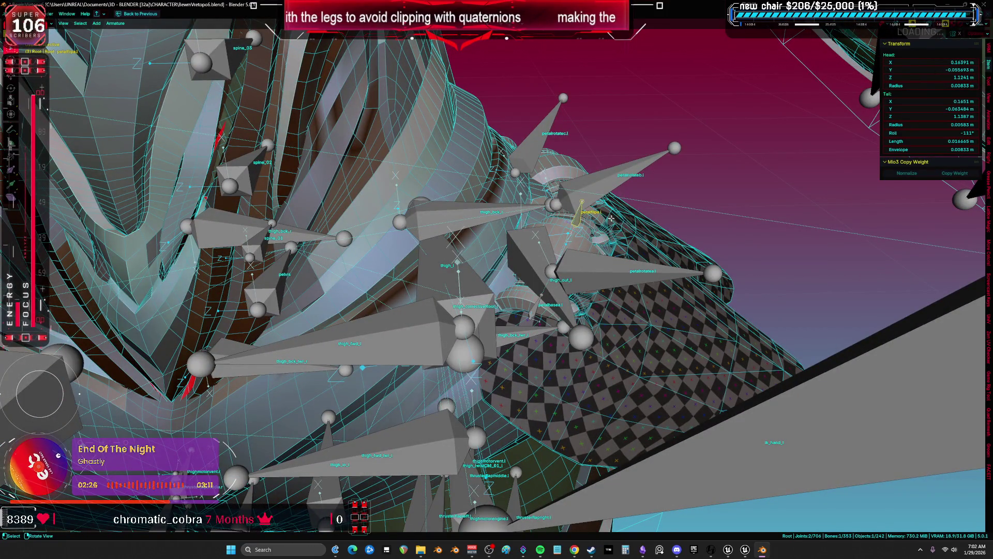
pyautogui.press('a')
pyautogui.hotkey('shift', 'z')
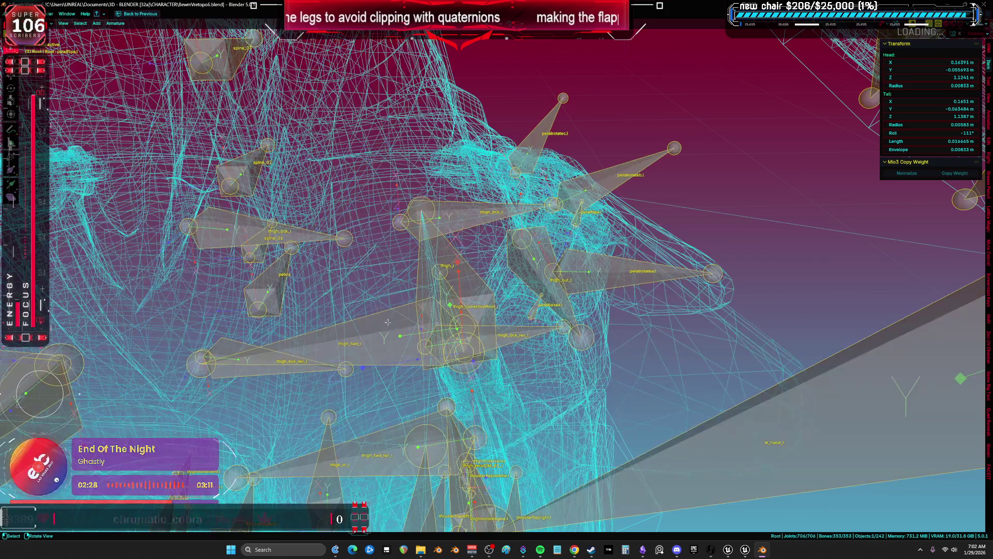
pyautogui.click(536, 306)
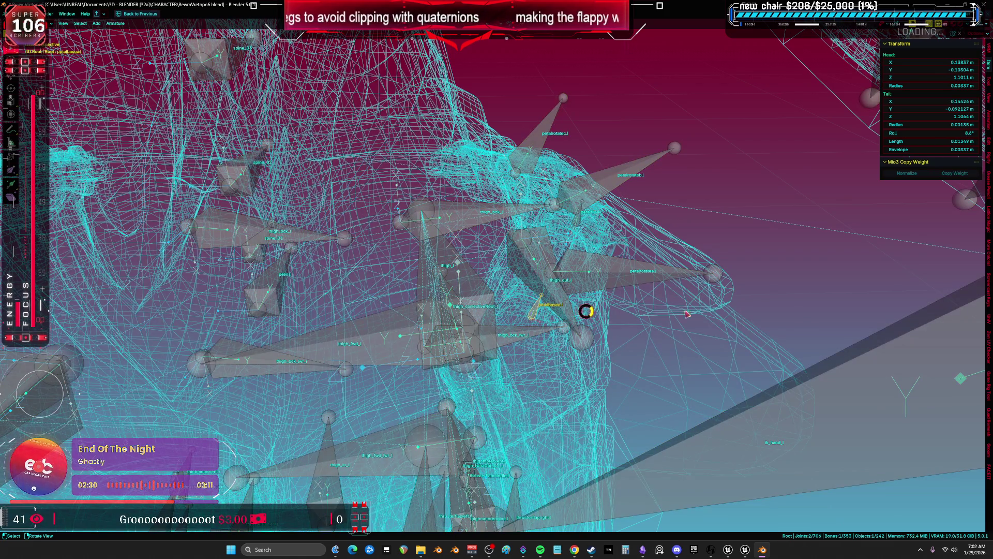
pyautogui.hotkey('shift', 'z')
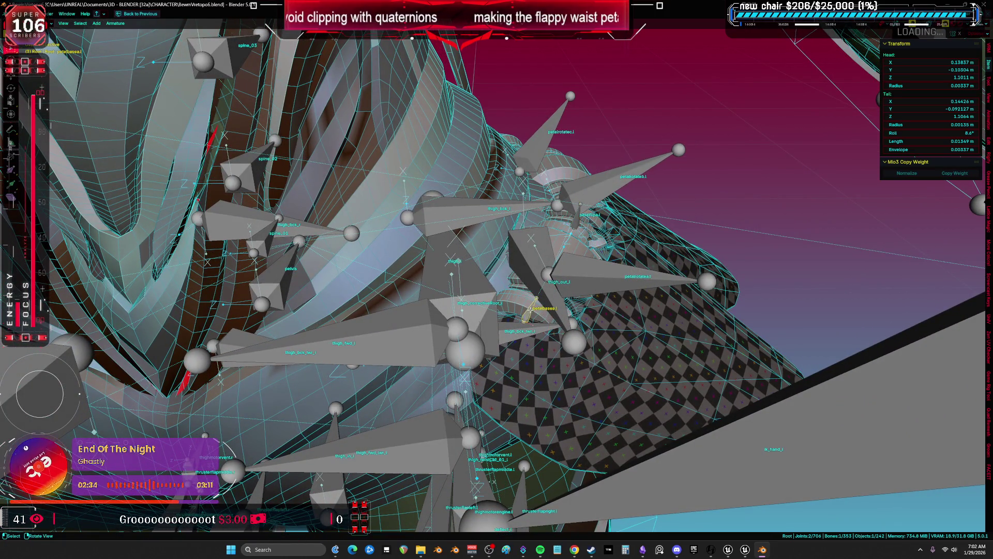
# - Clear the bone selection after briefly selecting the thigh_bck_r bone
pyautogui.scroll(-4, 528, 310)
pyautogui.hotkey('ctrl', 'z')
pyautogui.hotkey('alt', 'a')
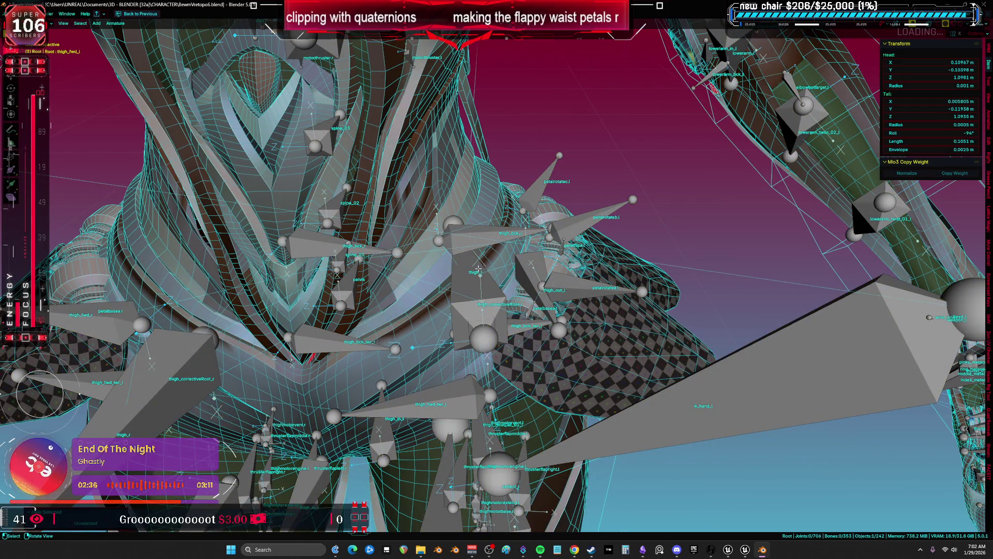
pyautogui.click(477, 269)
pyautogui.click(366, 246)
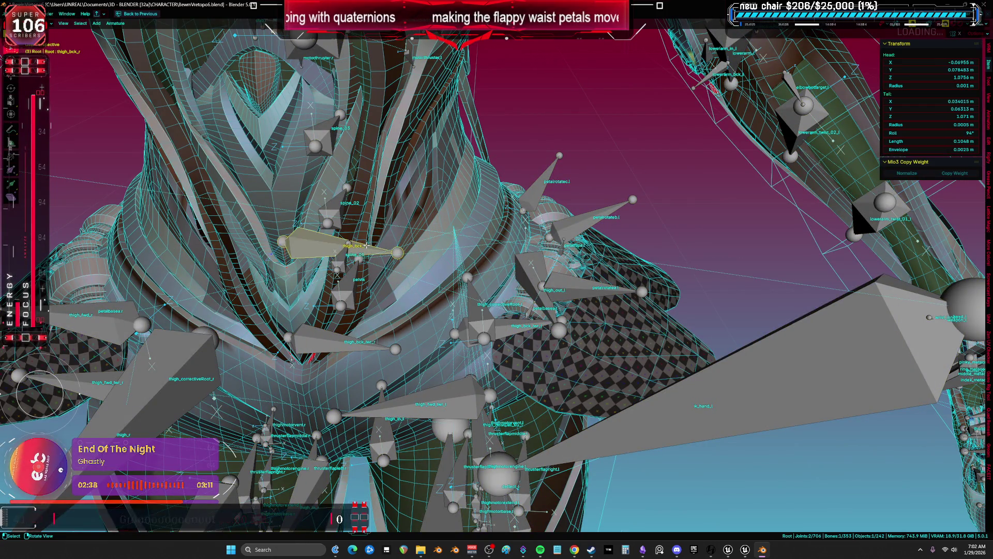
pyautogui.hotkey('alt', 'a')
pyautogui.scroll(-6, 489, 274)
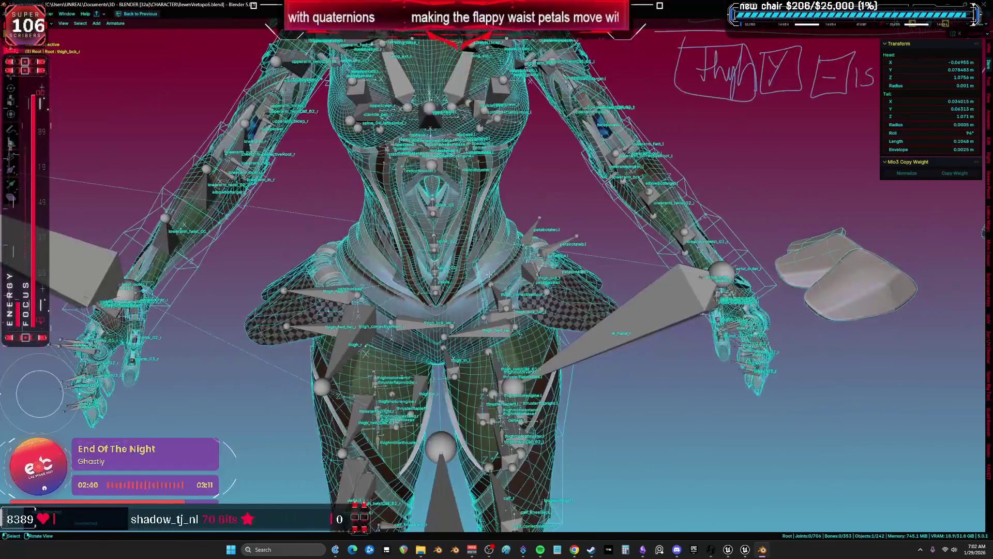
pyautogui.moveTo(489, 274); pyautogui.dragTo(457, 273)
pyautogui.scroll(8, 563, 284)
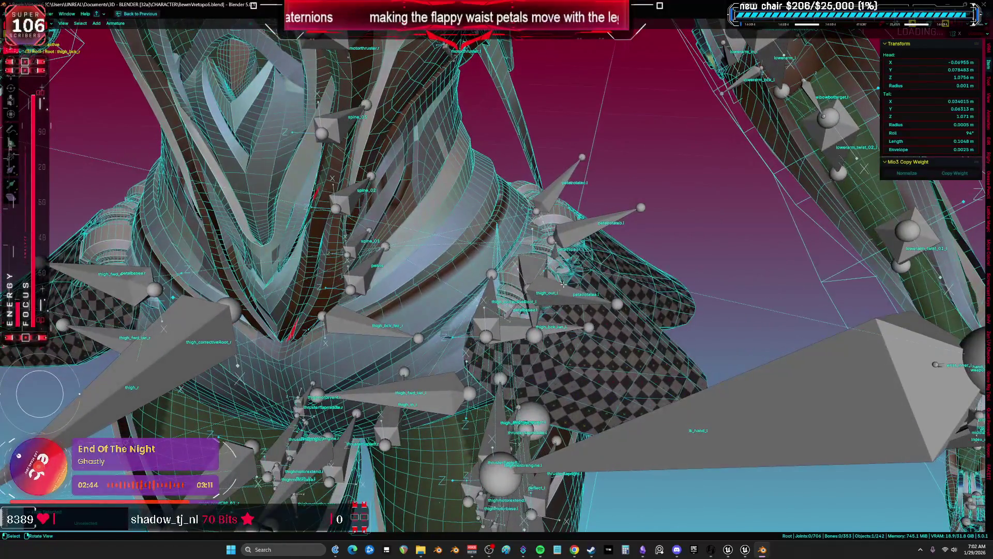
# - Select petalbasea.l as the parent of petalrotatea.l and delete the bone
pyautogui.click(564, 284)
pyautogui.moveTo(563, 284); pyautogui.dragTo(579, 292)
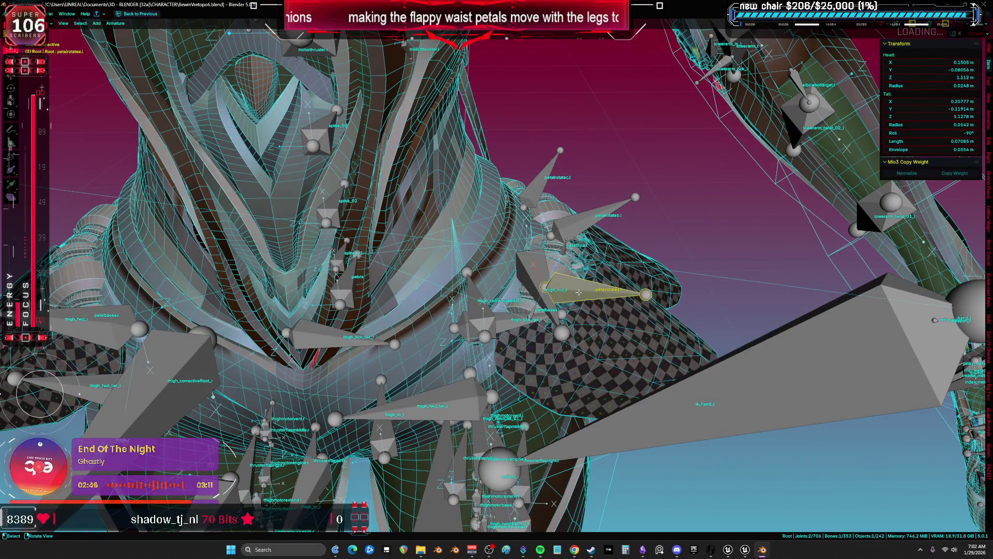
pyautogui.scroll(2, 554, 262)
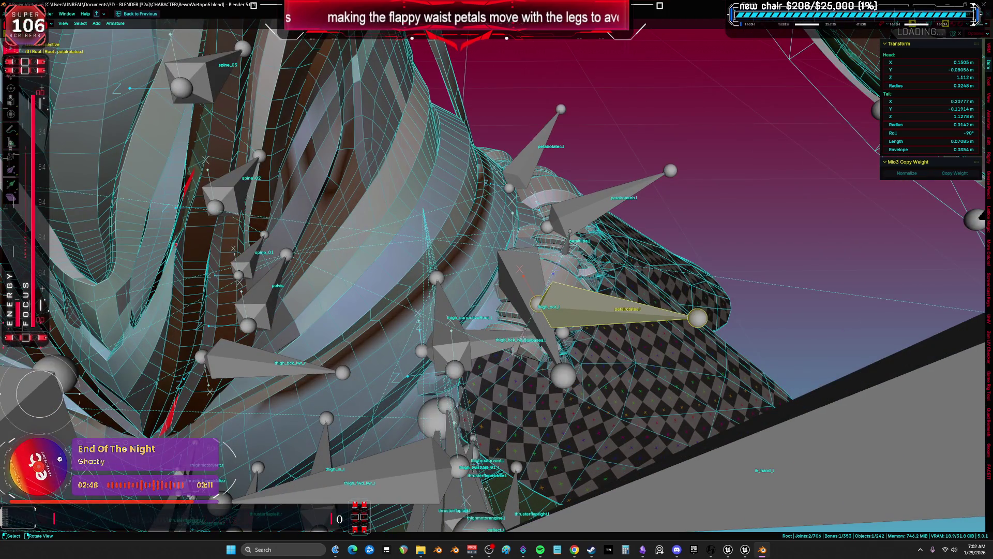
pyautogui.press('[')
pyautogui.press('x')
pyautogui.click(565, 274)
# - Move petalflipa.l to a new spot and return to Object Mode
pyautogui.click(571, 234)
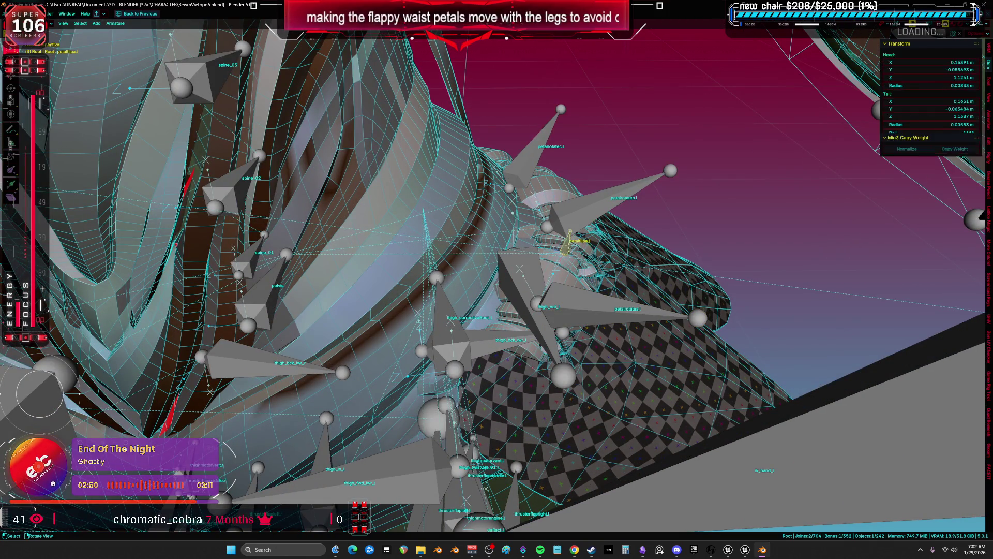
pyautogui.press('g')
pyautogui.click(614, 244)
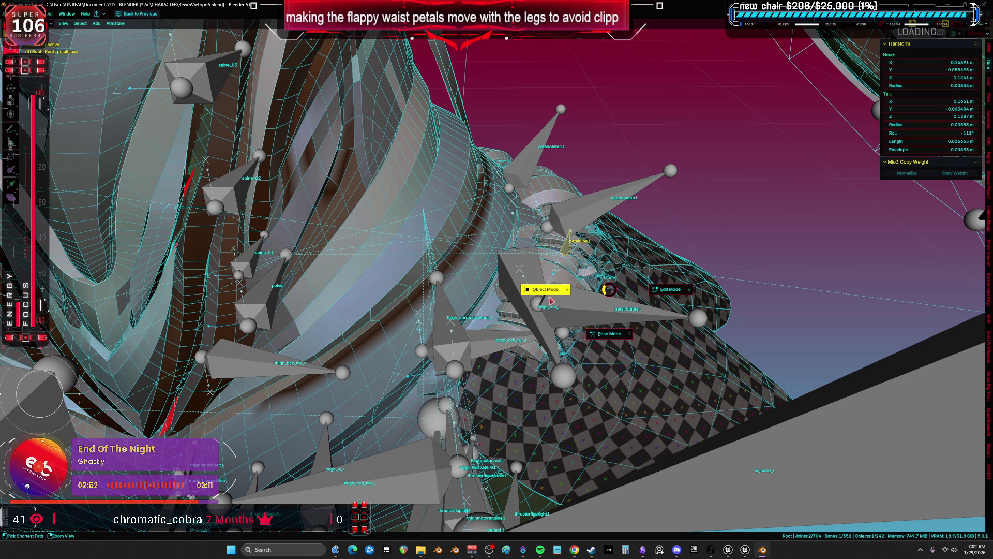
pyautogui.press('Tab')
pyautogui.click(257, 247)
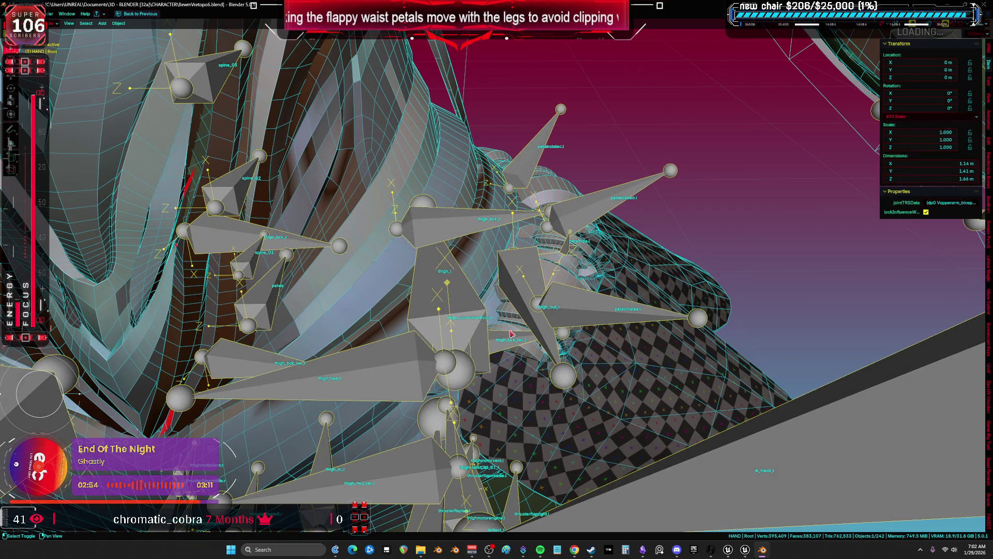
# - Edit the Cylinder.041 petal mesh and isolate it in local view
pyautogui.keyDown('shift'); pyautogui.click(511, 314); pyautogui.keyUp('shift')
pyautogui.press('Tab')
pyautogui.press('KP_Decimal')
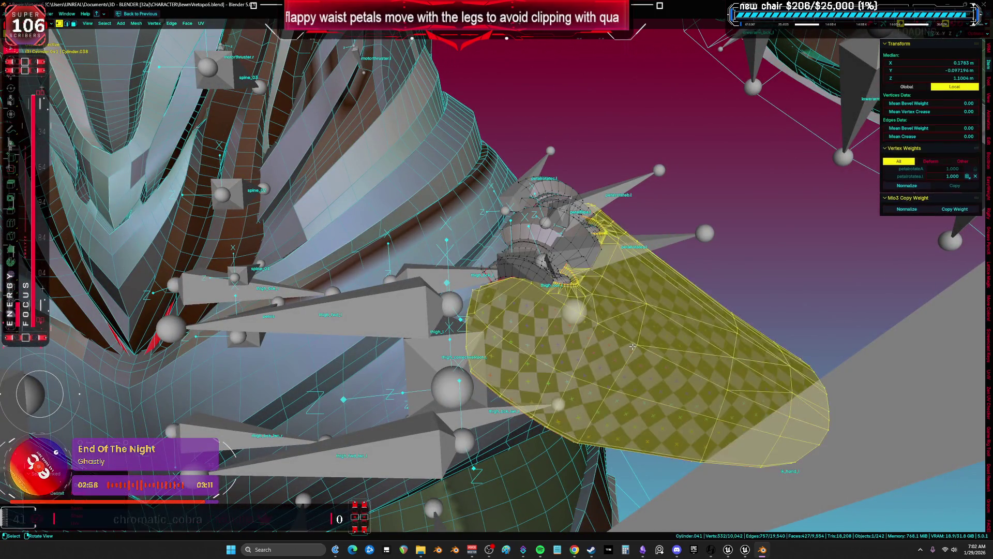
pyautogui.hotkey('alt', 'a')
pyautogui.scroll(5, 536, 284)
pyautogui.scroll(-1, 536, 284)
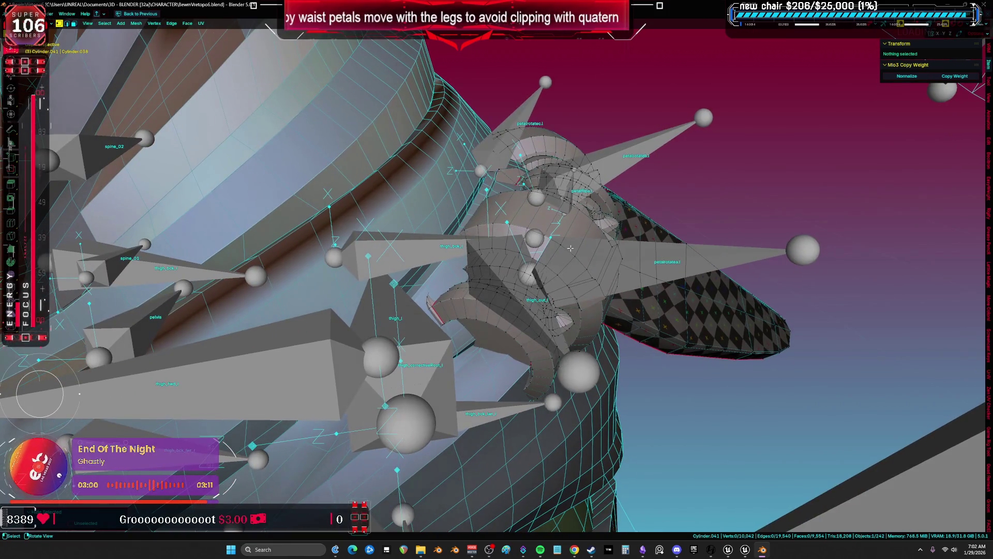
pyautogui.press('l')
pyautogui.hotkey('alt', 'a')
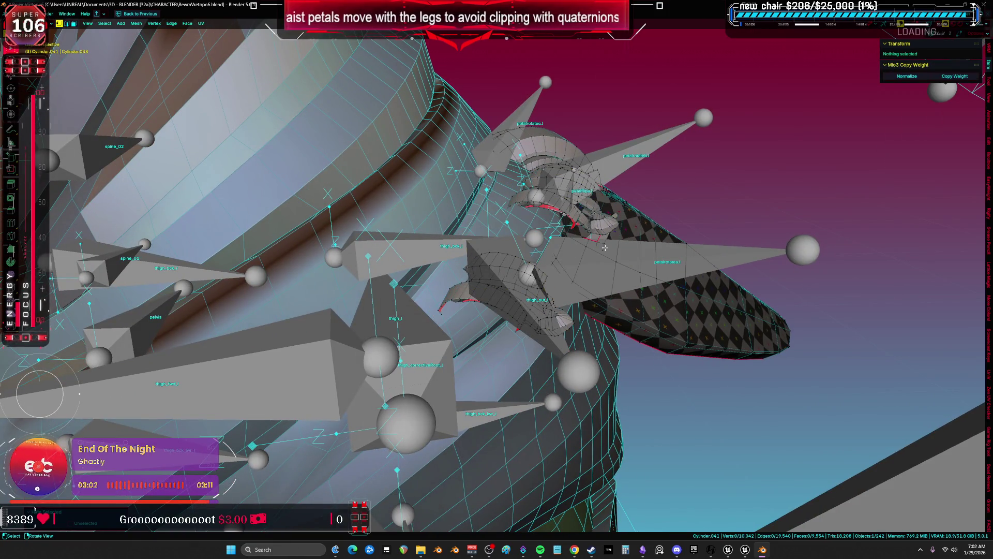
pyautogui.press('a')
pyautogui.press('KP_Divide')
pyautogui.scroll(3, 605, 248)
pyautogui.moveTo(611, 280); pyautogui.dragTo(661, 292)
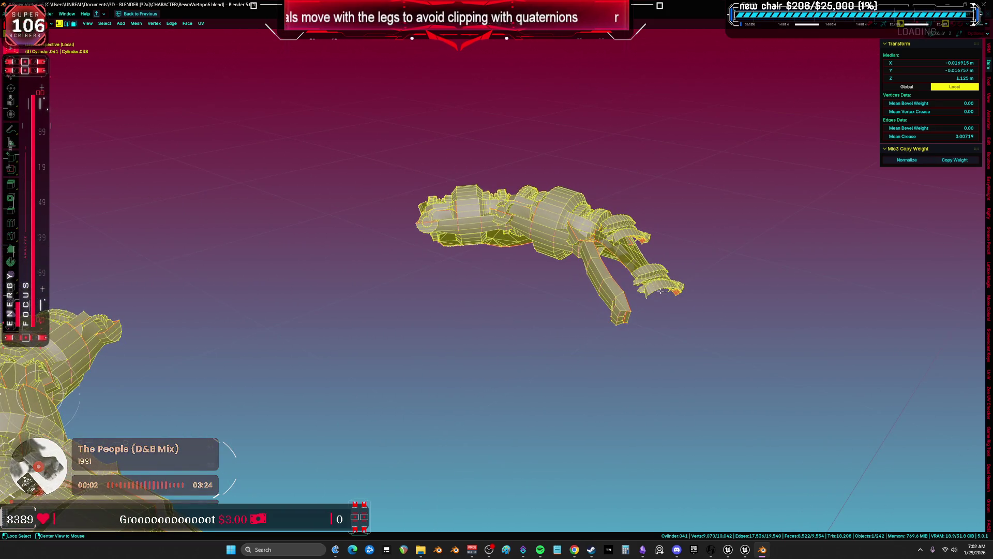
# - Reveal the glove pieces, then hide the wrist cuff, forearm and hand pieces one by one
pyautogui.hotkey('alt', 'h')
pyautogui.scroll(3, 647, 269)
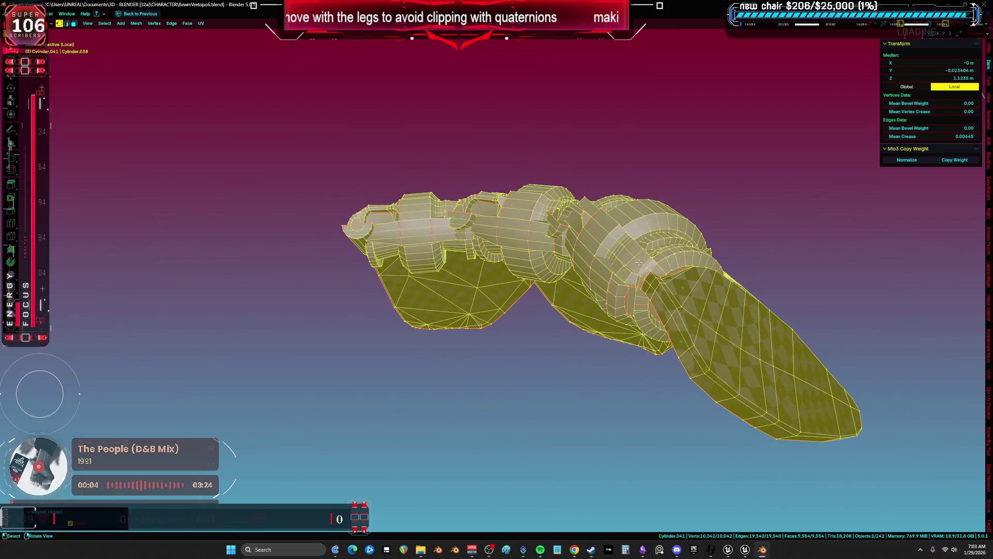
pyautogui.hotkey('alt', 'a')
pyautogui.press('l')
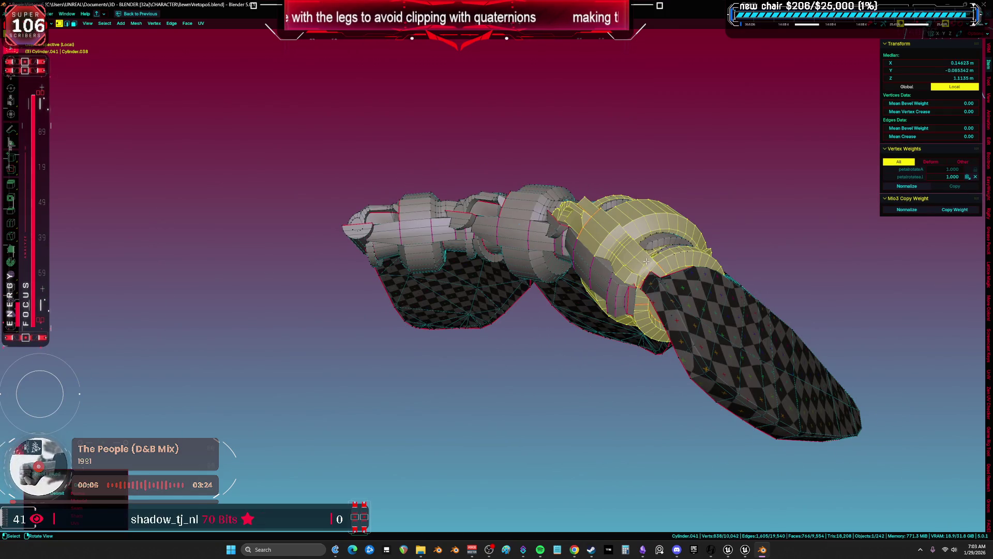
pyautogui.press('h')
pyautogui.press('l')
pyautogui.press('h')
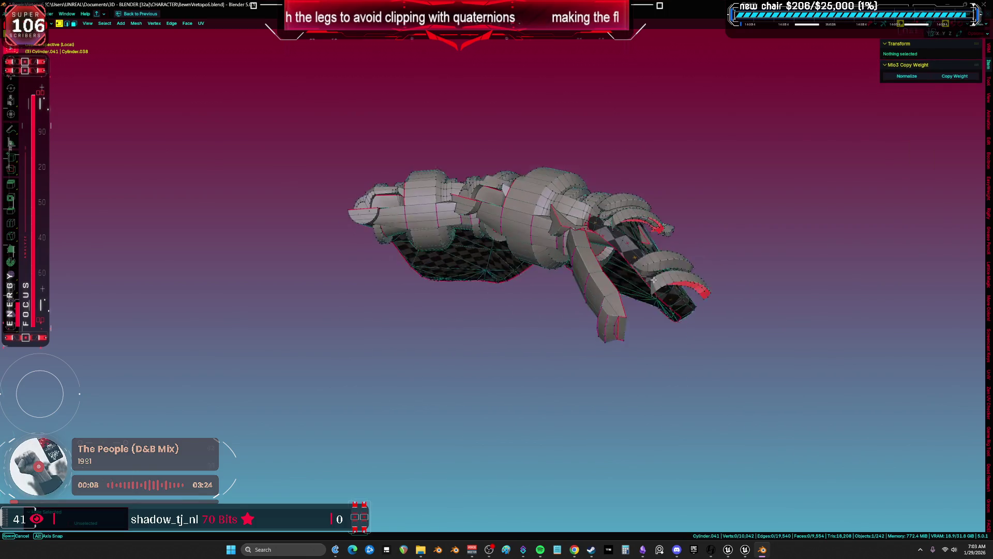
pyautogui.press('l')
pyautogui.press('h')
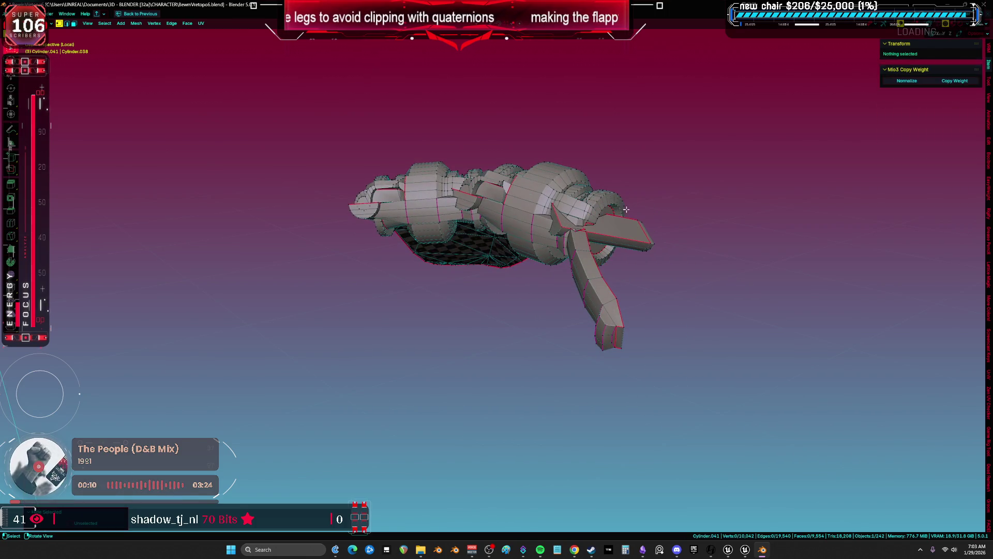
# - Hide the straight arm, second hand's fingers, checker mesh and upper arm, then exit Edit Mode
pyautogui.press('l')
pyautogui.press('h')
pyautogui.press('l')
pyautogui.press('h')
pyautogui.press('l')
pyautogui.press('h')
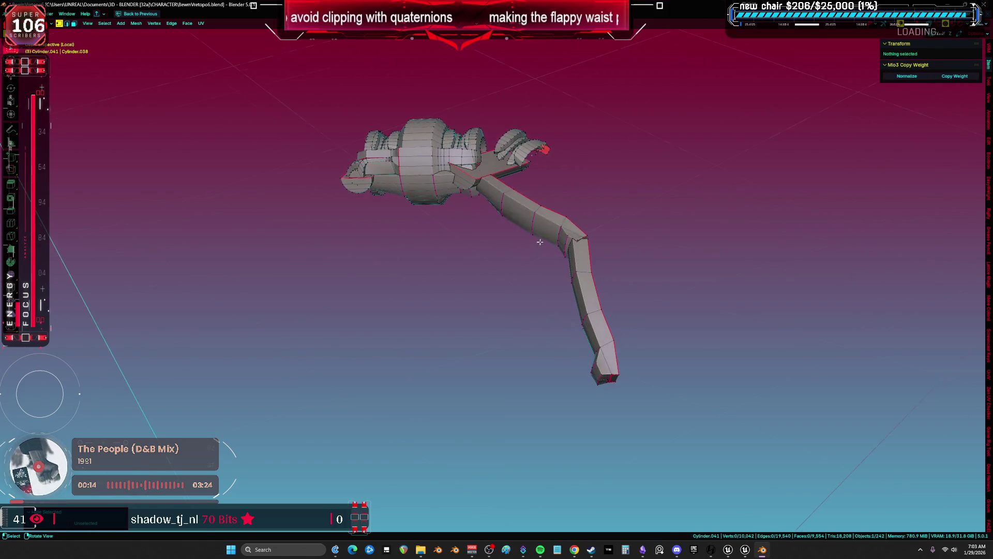
pyautogui.press('l')
pyautogui.press('h')
pyautogui.press('l')
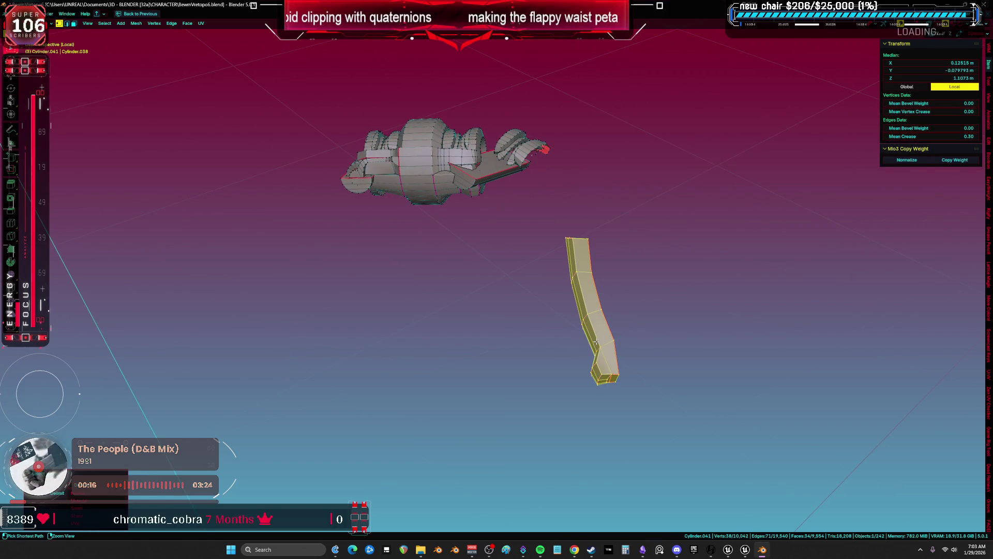
pyautogui.hotkey('alt', 'h')
pyautogui.press('h')
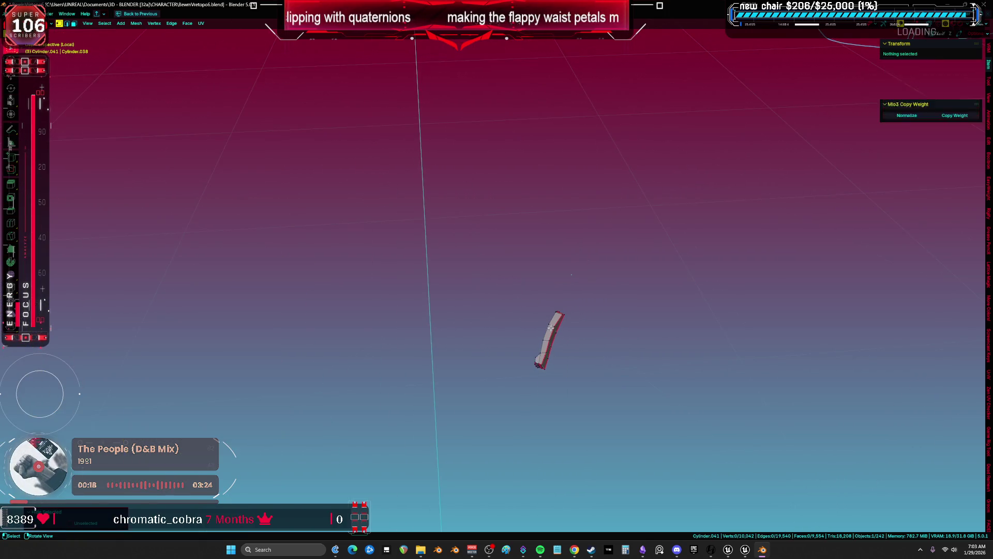
pyautogui.press('Tab')
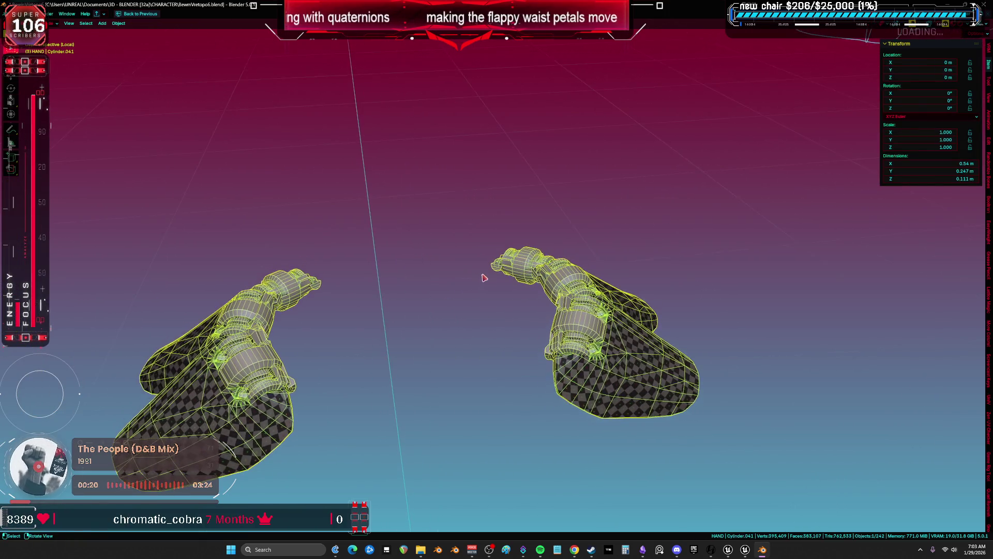
# - Leave local view and put Cylinder.041 into Weight Paint with the armature selected
pyautogui.press('/')
pyautogui.click(490, 295)
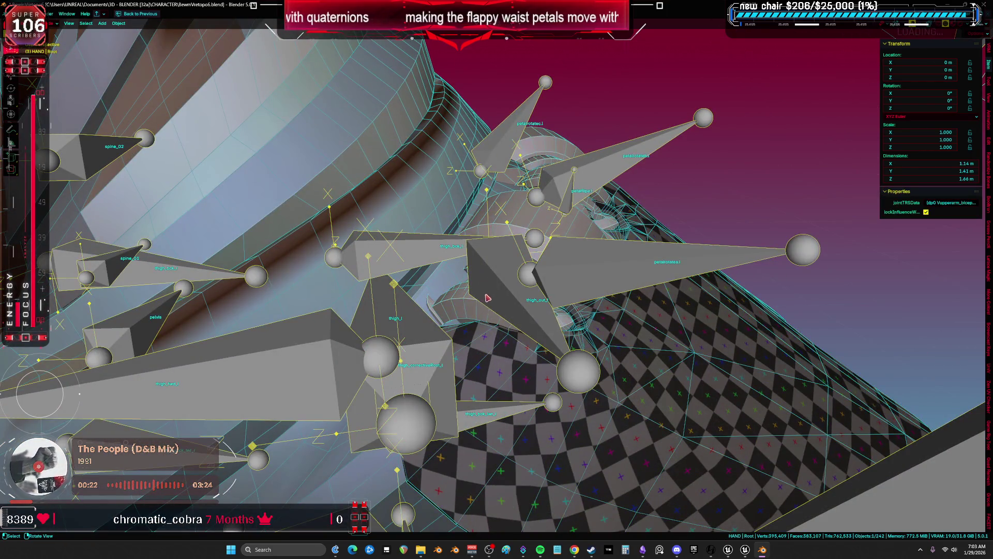
pyautogui.keyDown('shift'); pyautogui.click(464, 309); pyautogui.keyUp('shift')
pyautogui.hotkey('ctrl', 'Tab')
pyautogui.press('KP_Decimal')
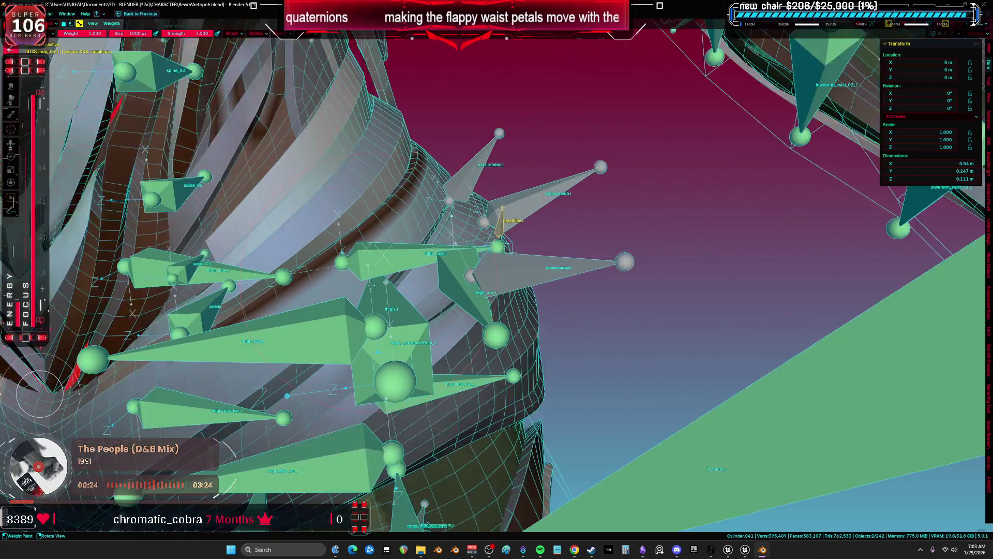
pyautogui.press('/')
pyautogui.press('/')
pyautogui.press('/')
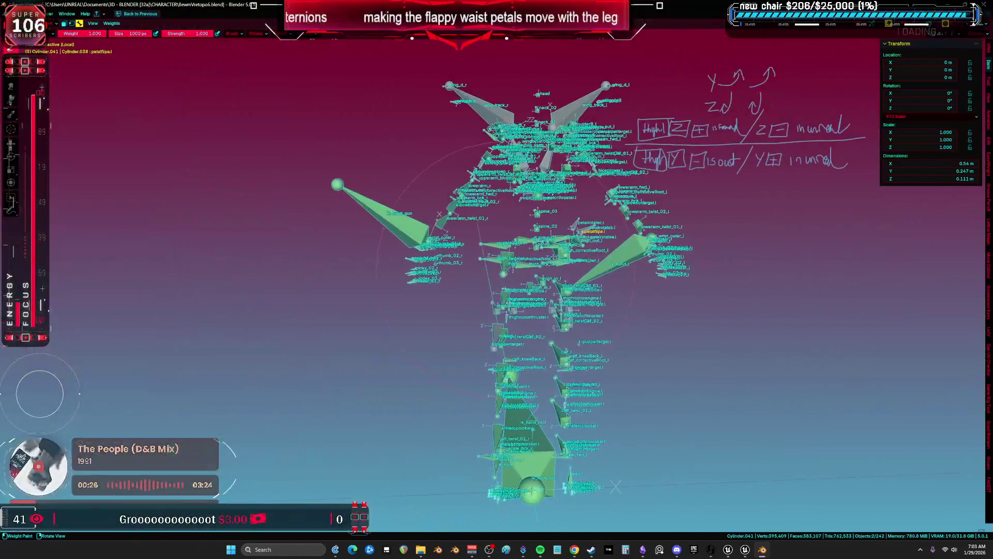
# - Inspect the pelvis and petal bones against the weights, then return to Object Mode
pyautogui.scroll(3, 559, 258)
pyautogui.keyDown('ctrl'); pyautogui.click(559, 257); pyautogui.keyUp('ctrl')
pyautogui.scroll(5, 414, 383)
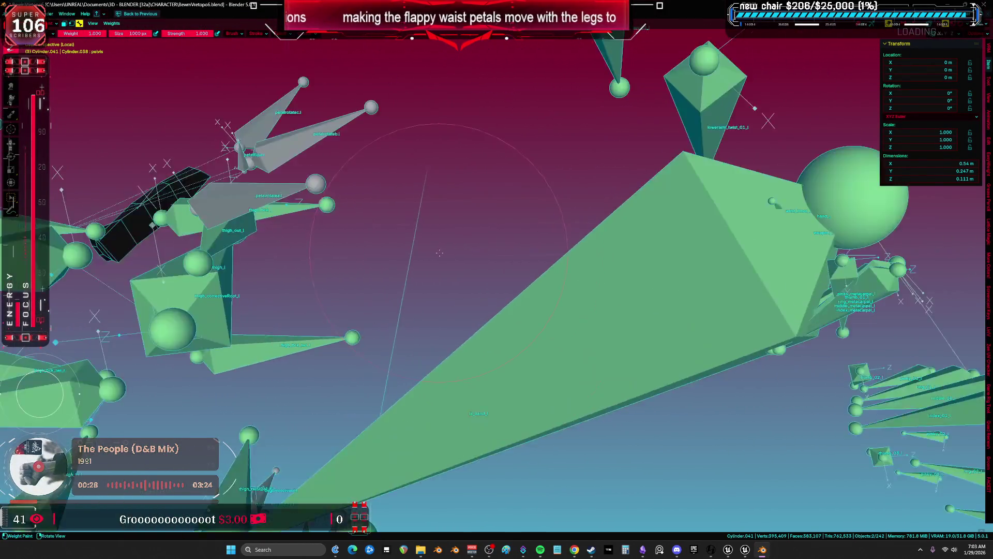
pyautogui.moveTo(415, 383); pyautogui.dragTo(459, 205)
pyautogui.click(458, 204)
pyautogui.hotkey('ctrl', 'Tab')
pyautogui.click(322, 268)
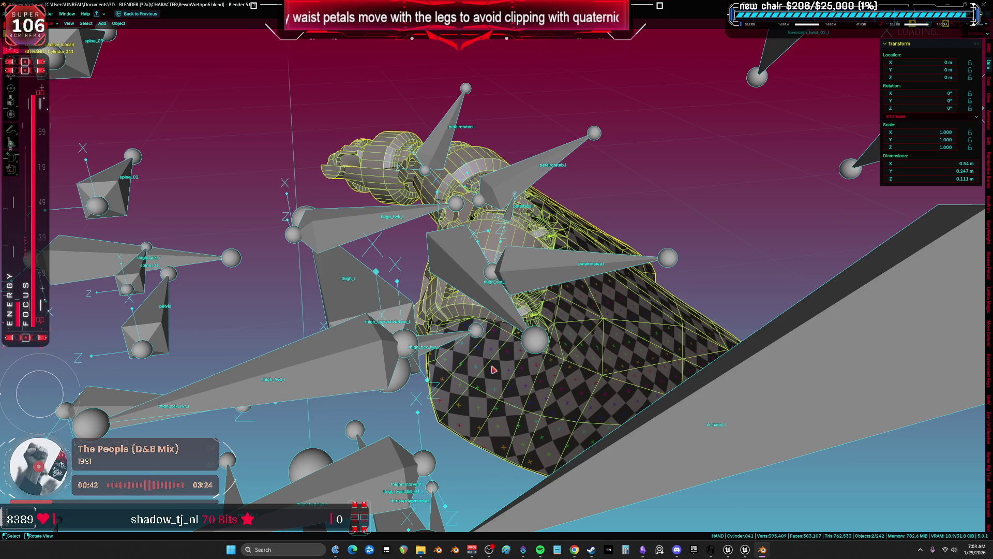
# - Box-select and delete the extra left petal mesh's vertices in a wireframe front view
pyautogui.moveTo(500, 366); pyautogui.dragTo(432, 261)
pyautogui.scroll(-5, 434, 257)
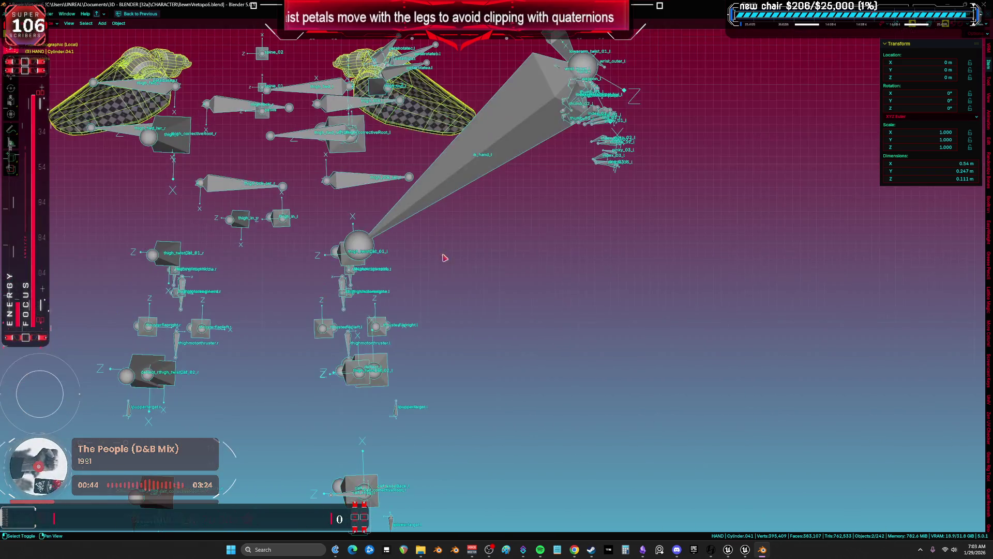
pyautogui.press('KP_1')
pyautogui.press('Tab')
pyautogui.hotkey('shift', 'z')
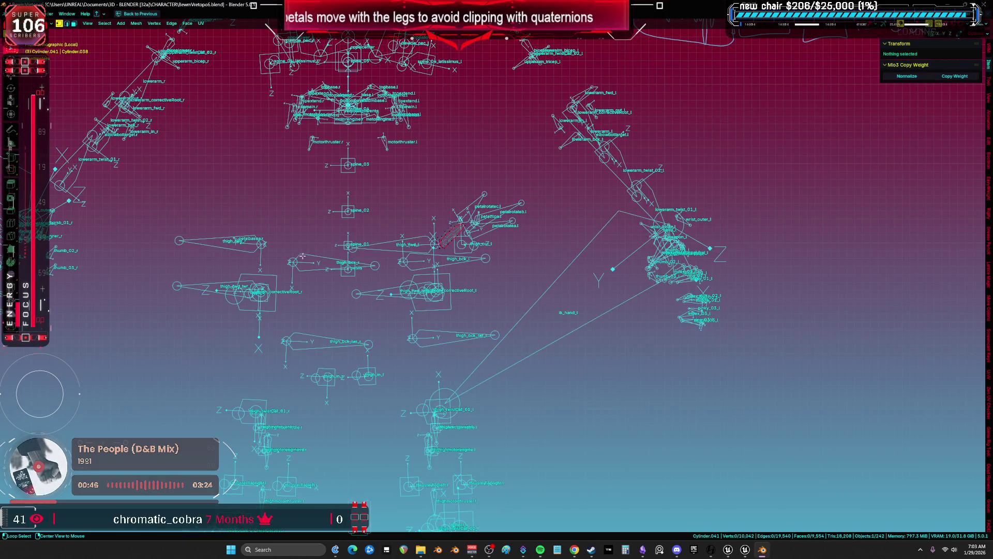
pyautogui.hotkey('alt', 'h')
pyautogui.moveTo(323, 180)
pyautogui.mouseDown()
pyautogui.moveTo(188, 223)
pyautogui.moveTo(78, 355)
pyautogui.mouseUp()
pyautogui.hotkey('ctrl', '1')
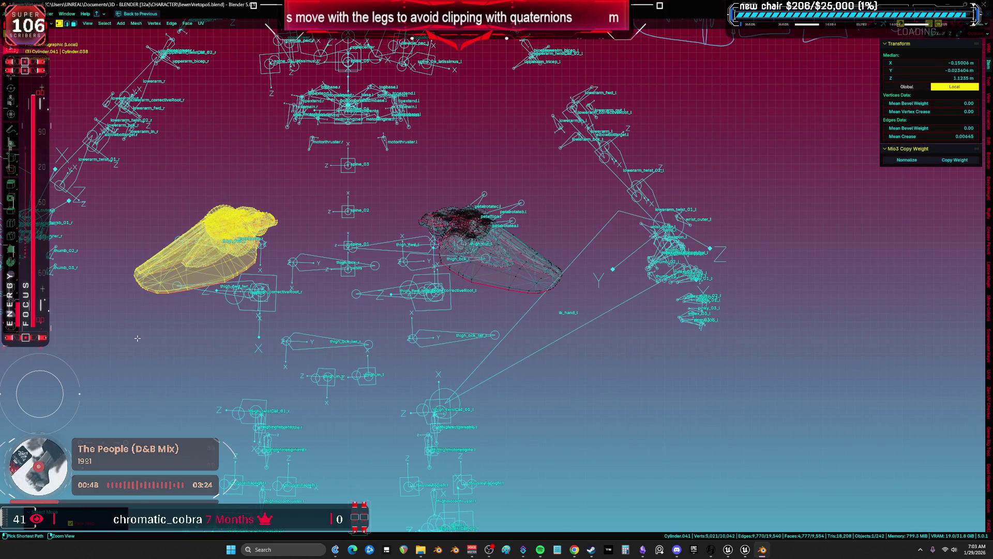
pyautogui.press('x')
pyautogui.click(264, 327)
pyautogui.hotkey('shift', 'z')
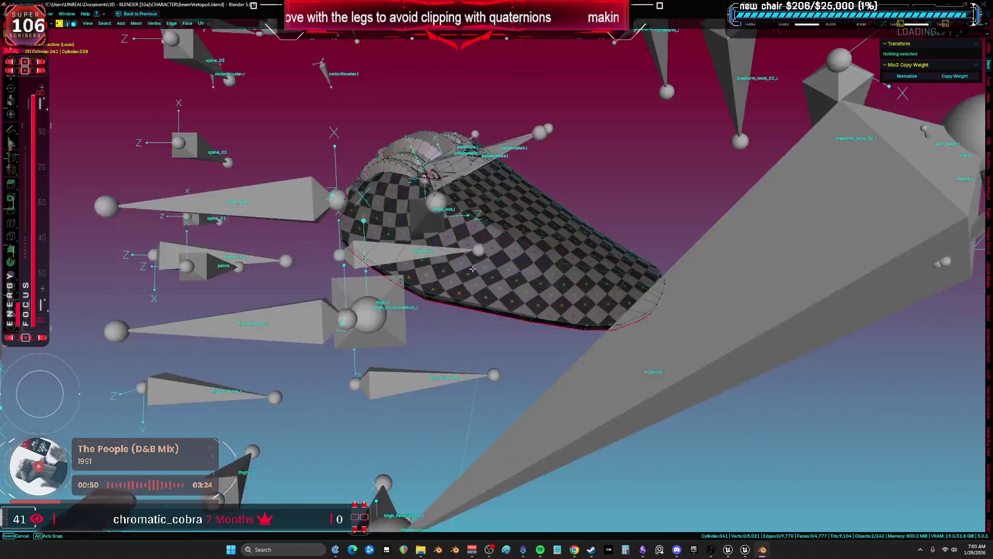
pyautogui.press('Tab')
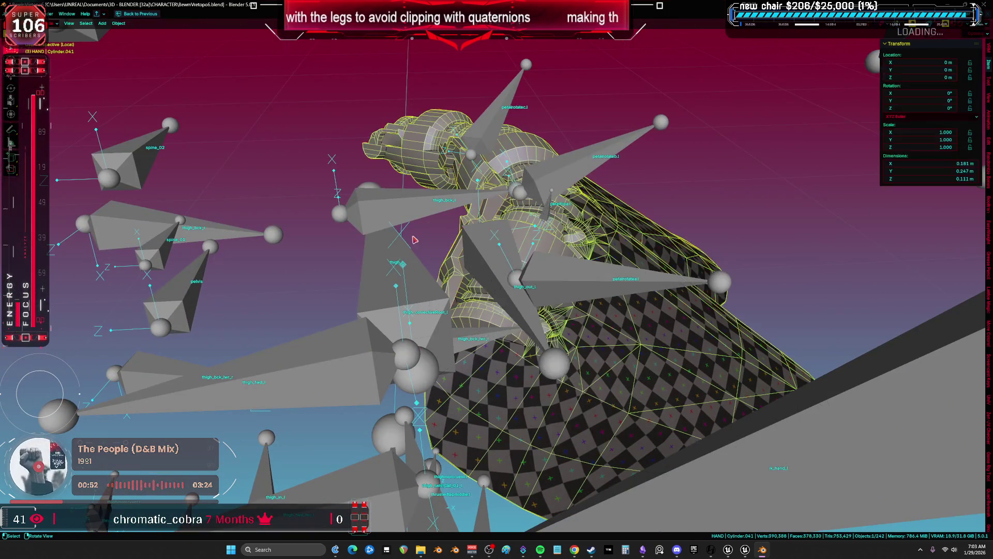
# - In the Root armature's Edit Mode, rotate petalflipa.l around its Z axis to roll -111°
pyautogui.click(607, 284)
pyautogui.press('Tab')
pyautogui.click(550, 205)
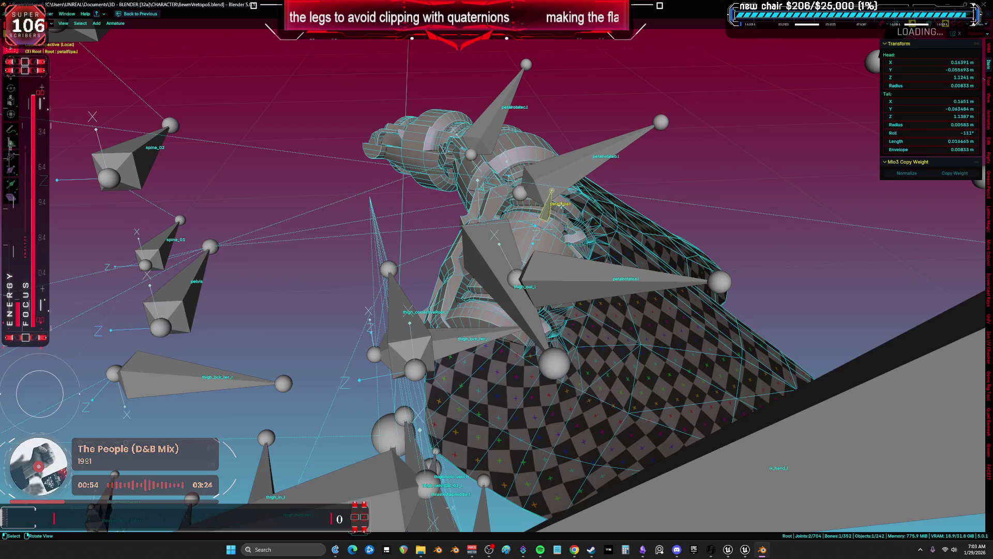
pyautogui.press('r')
pyautogui.press('z')
pyautogui.press('z')
pyautogui.click(691, 282)
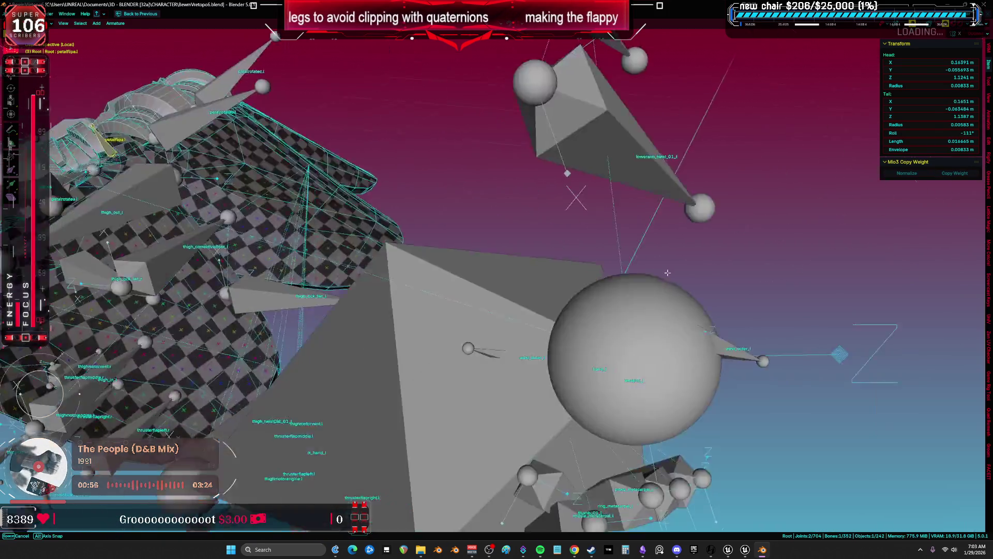
pyautogui.scroll(-5, 526, 243)
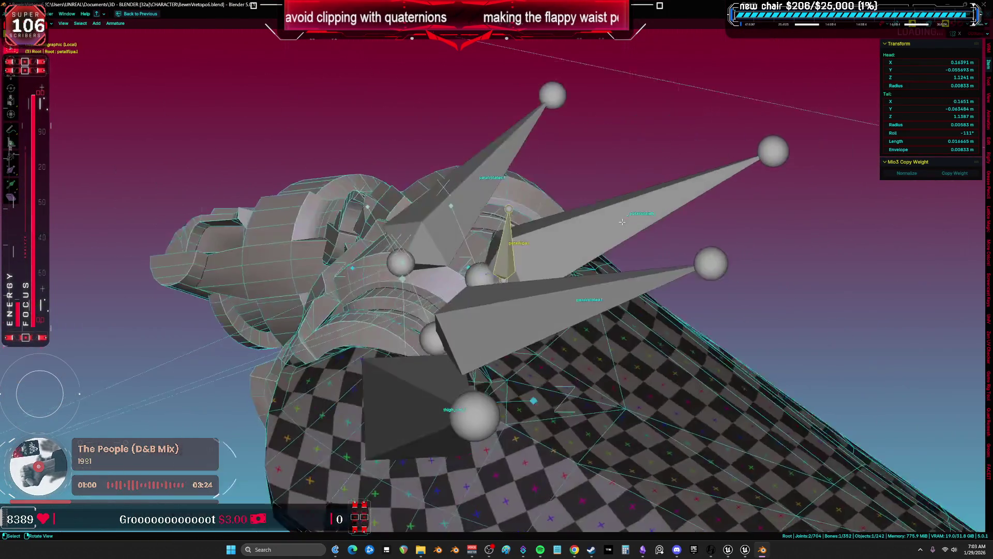
pyautogui.press('KP_1')
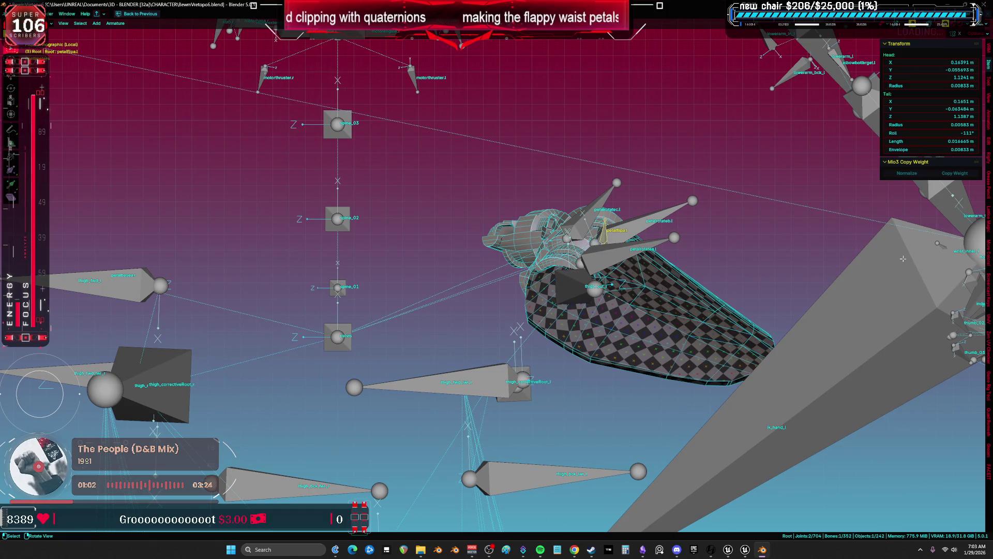
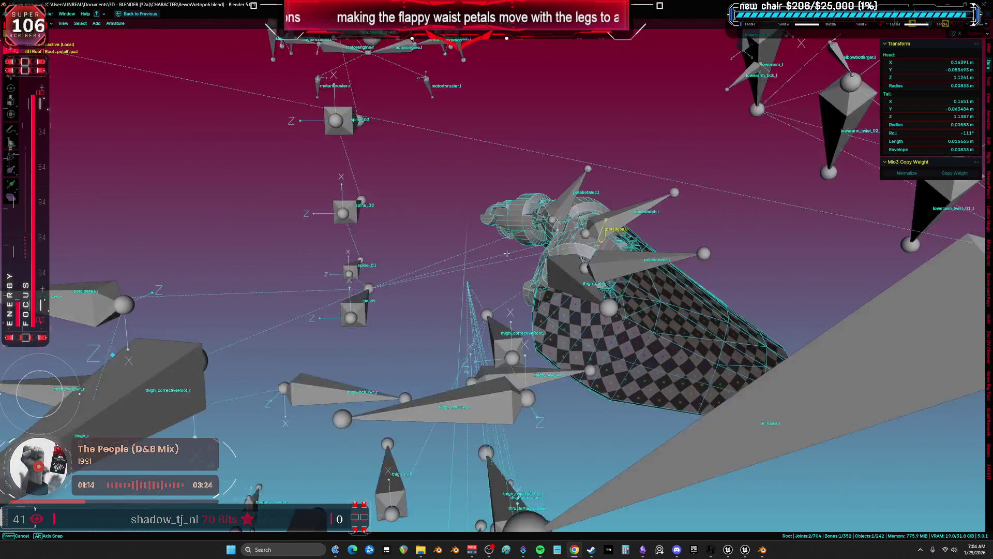
# - Symmetrize the four selected left petal bones, including petalrotatec.l, to make right-side copies
pyautogui.hotkey('ctrl', 'Tab')
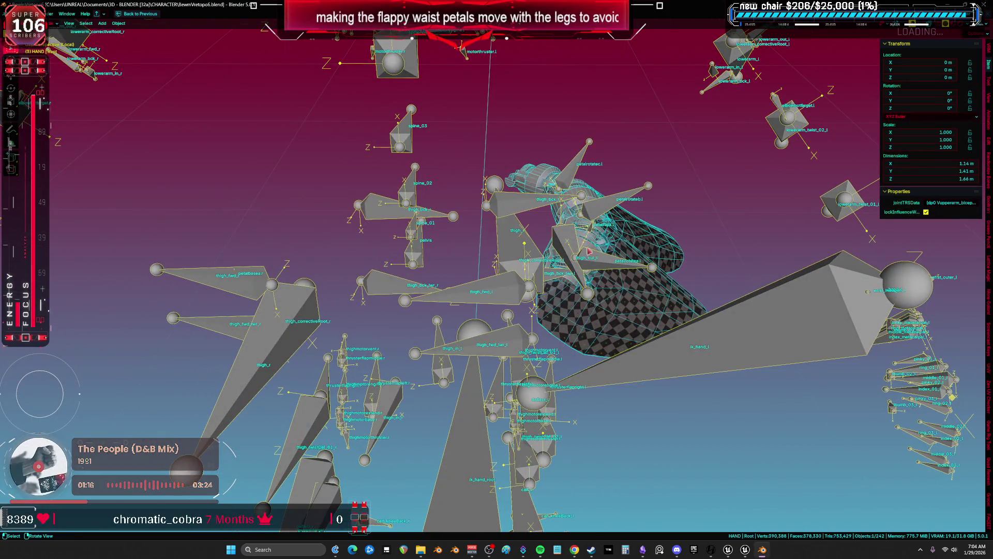
pyautogui.click(569, 137)
pyautogui.keyDown('shift'); pyautogui.click(607, 187); pyautogui.keyUp('shift')
pyautogui.keyDown('shift'); pyautogui.click(595, 221); pyautogui.keyUp('shift')
pyautogui.keyDown('shift'); pyautogui.click(596, 274); pyautogui.keyUp('shift')
pyautogui.moveTo(475, 266); pyautogui.dragTo(463, 255)
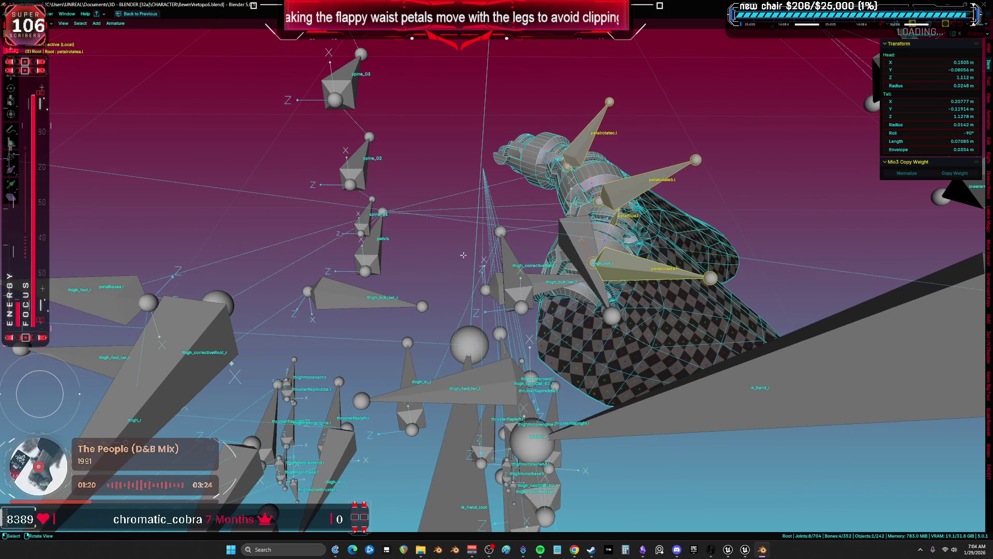
pyautogui.rightClick(464, 254)
pyautogui.press('Escape')
pyautogui.moveTo(558, 210)
pyautogui.mouseDown()
pyautogui.moveTo(514, 200)
pyautogui.moveTo(543, 201)
pyautogui.mouseUp()
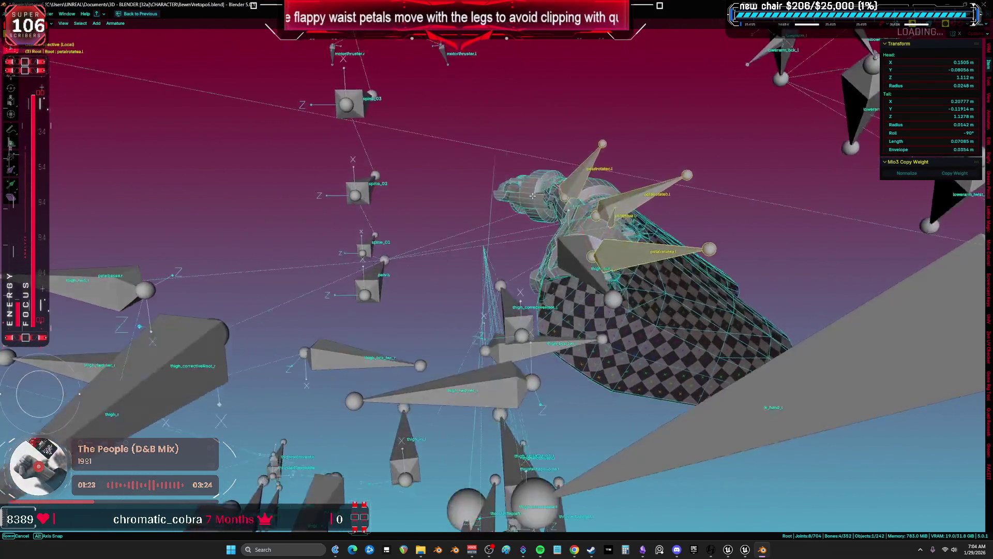
pyautogui.press('F3')
pyautogui.press('Escape')
pyautogui.press('Tab')
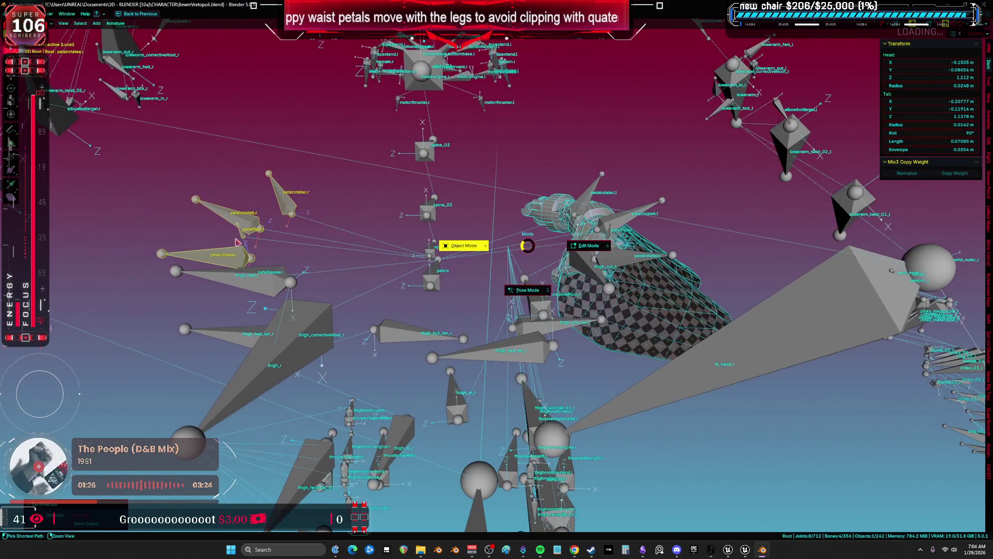
# - Select the waist-petal mesh and enter its Edit Mode
pyautogui.click(643, 309)
pyautogui.press('Tab')
pyautogui.hotkey('ctrl', 'Tab')
# - Add and apply a Mirror modifier on the waist-petal mesh Cylinder.041
pyautogui.click(593, 321)
pyautogui.hotkey('ctrl', 'space')
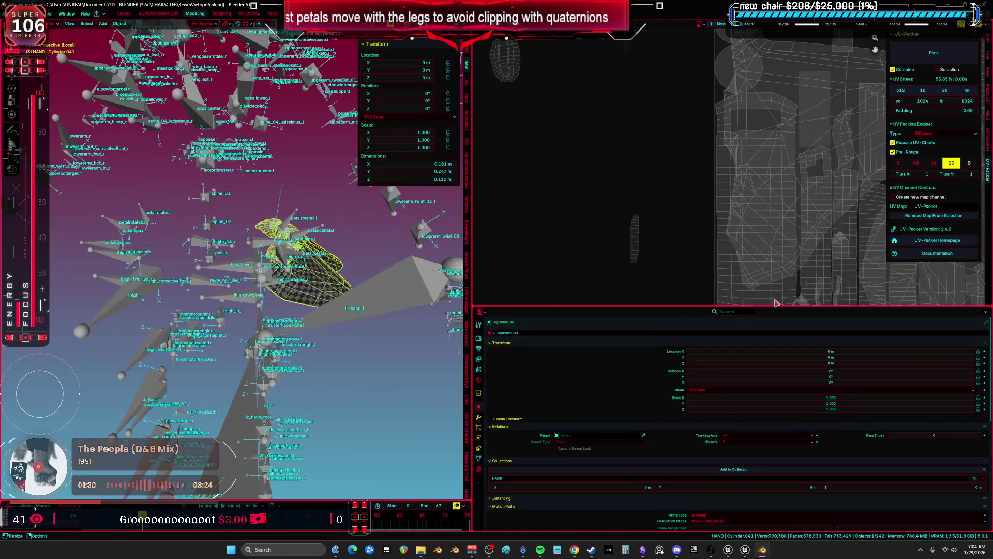
pyautogui.click(478, 417)
pyautogui.hotkey('shift', 'a')
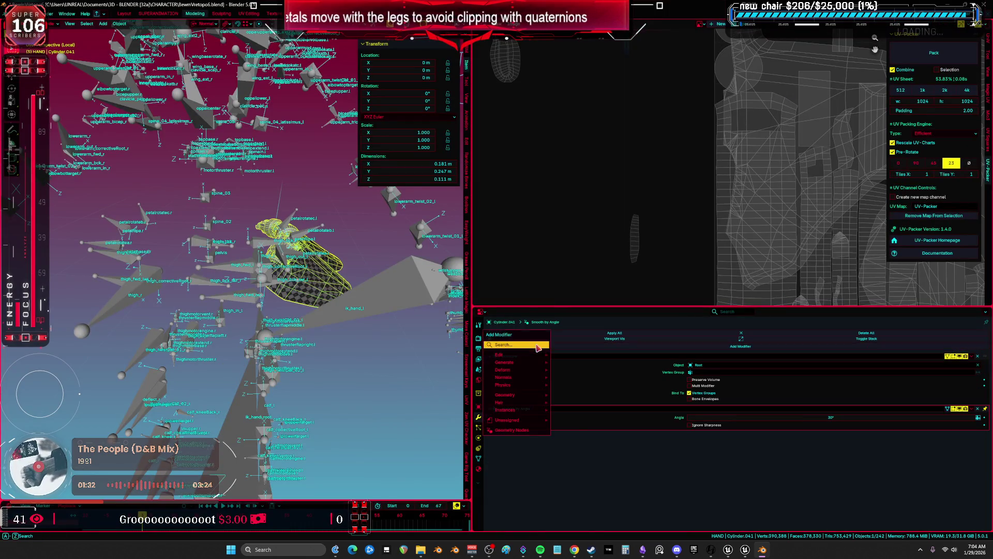
pyautogui.click(566, 361)
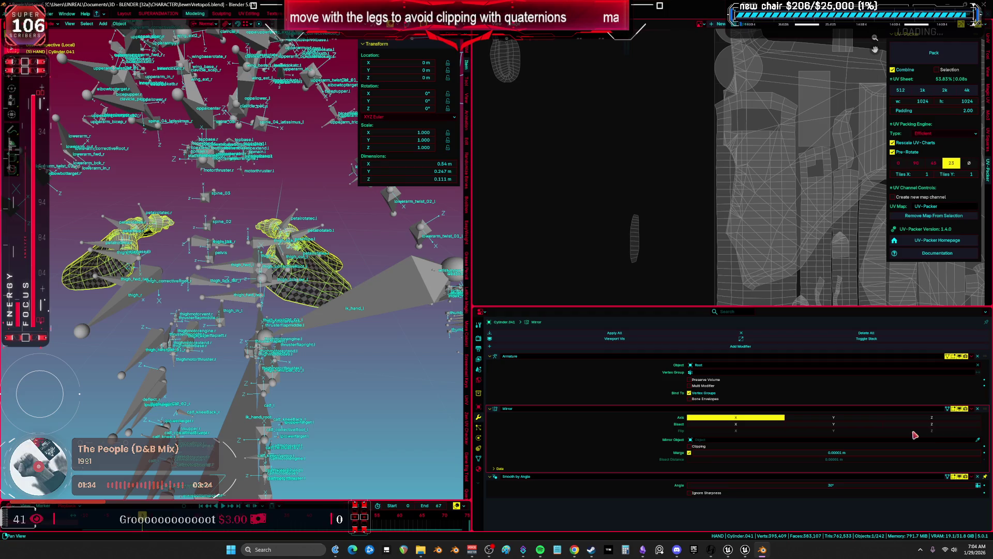
pyautogui.click(972, 408)
pyautogui.click(967, 416)
pyautogui.hotkey('ctrl', 'space')
pyautogui.moveTo(530, 307)
pyautogui.mouseDown()
pyautogui.moveTo(574, 290)
pyautogui.moveTo(543, 337)
pyautogui.moveTo(543, 314)
pyautogui.mouseUp()
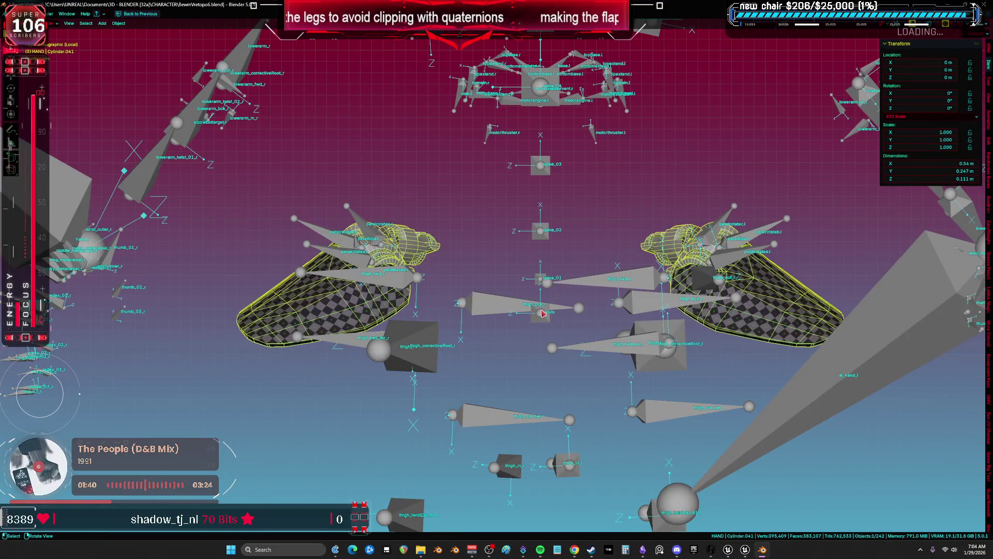
# - In Pose Mode, select all rig bones and clear their user transforms
pyautogui.hotkey('ctrl', 'z')
pyautogui.press('a')
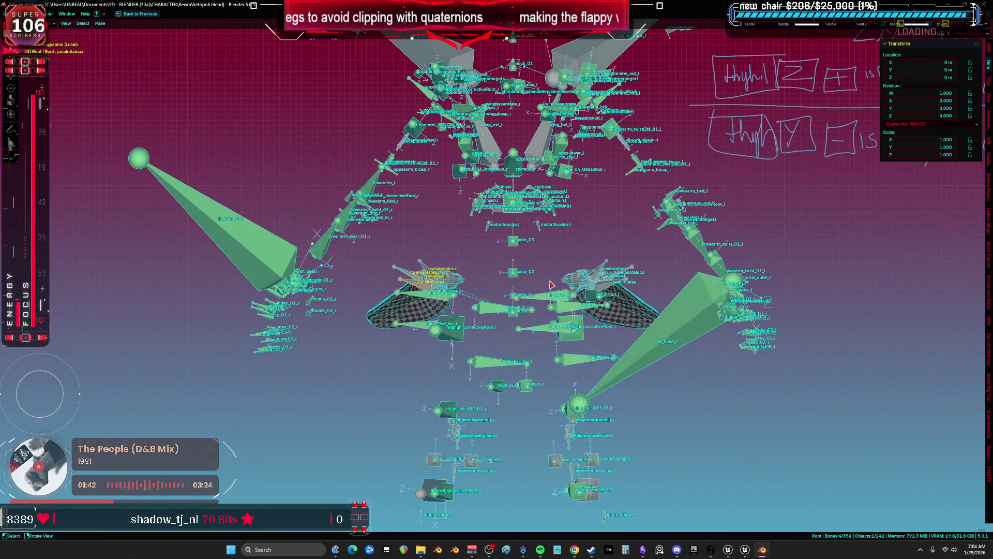
pyautogui.rightClick(544, 412)
pyautogui.click(539, 417)
pyautogui.hotkey('ctrl', 'Tab')
# - Make the Root armature active and switch to the SUPERANIMATION workspace
pyautogui.scroll(2, 595, 320)
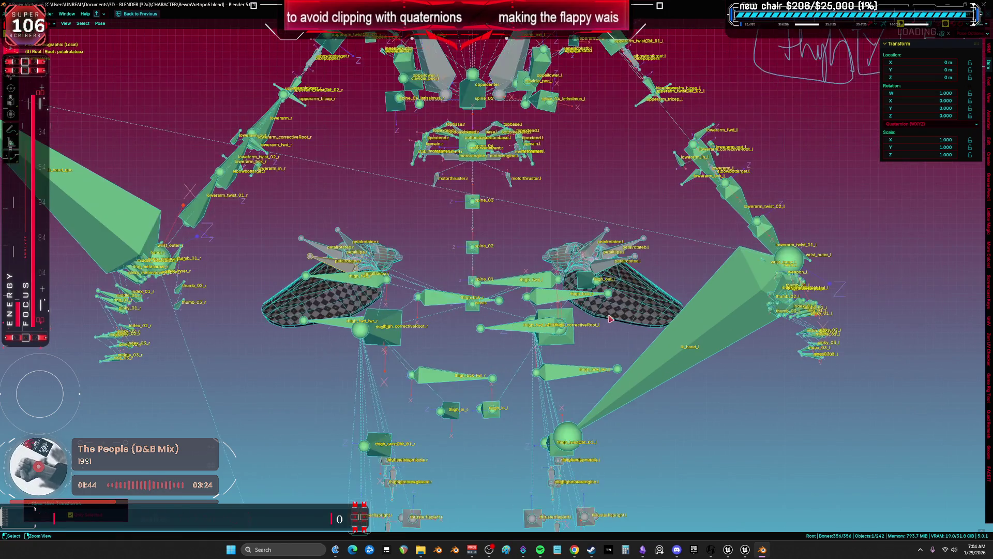
pyautogui.click(635, 286)
pyautogui.click(606, 265)
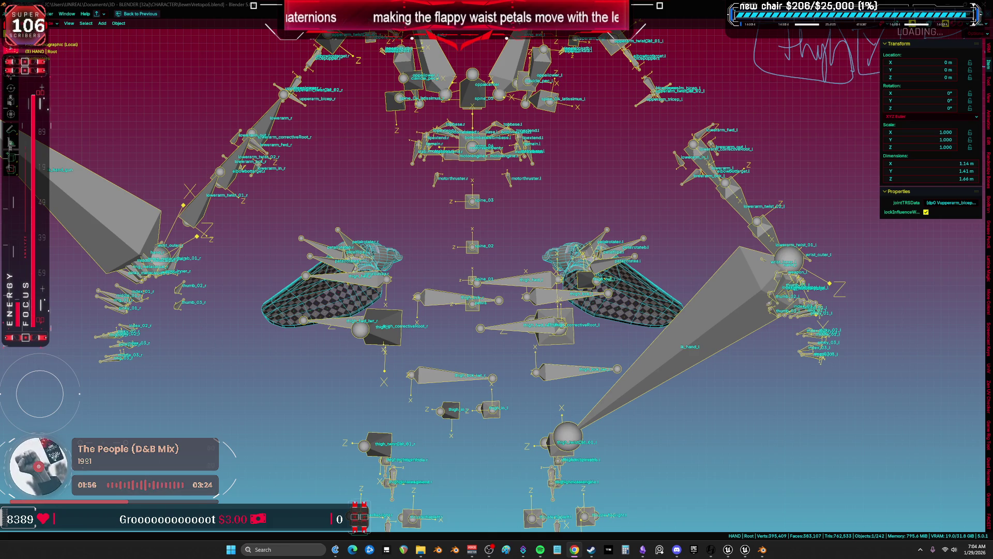
pyautogui.scroll(-2, 476, 321)
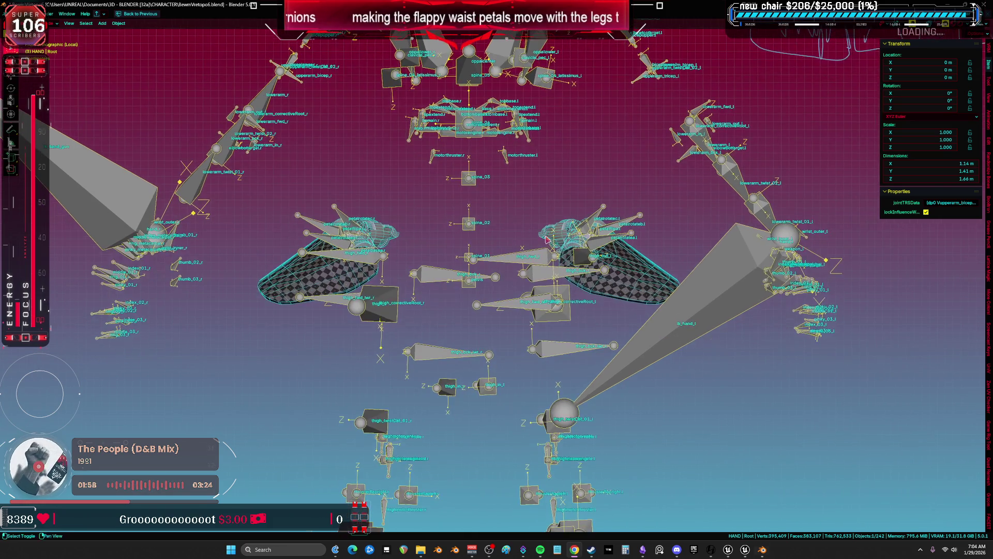
pyautogui.rightClick(502, 276)
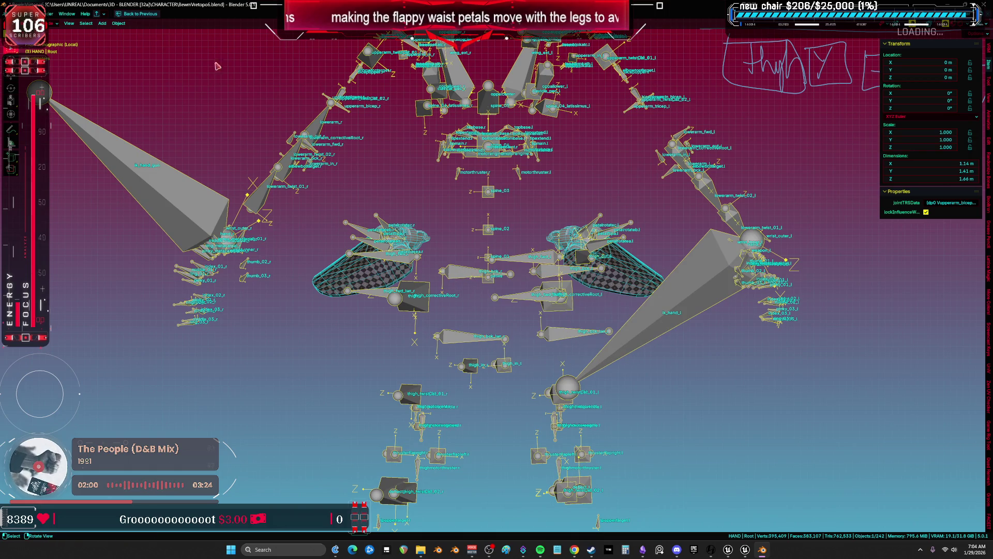
pyautogui.hotkey('ctrl', 'space')
pyautogui.click(158, 14)
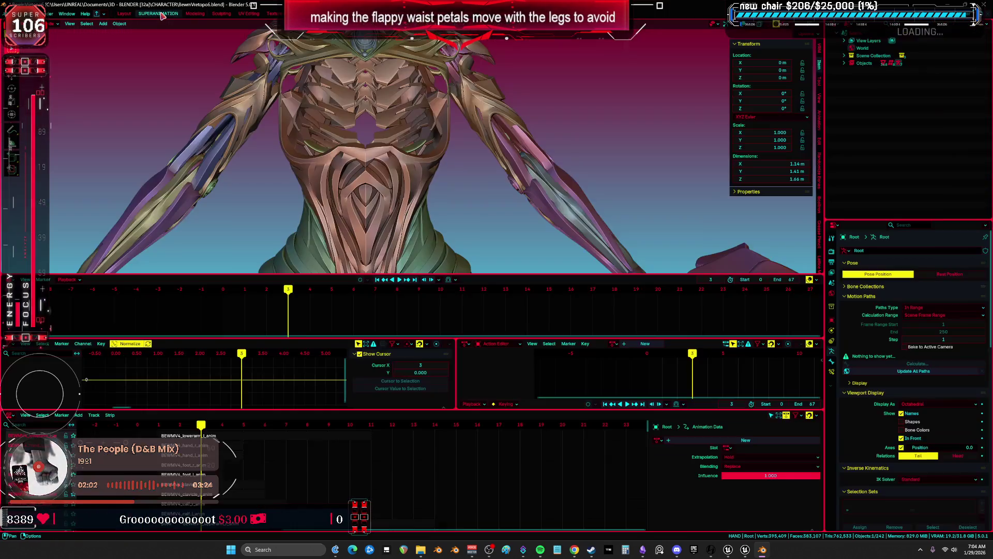
# - Unhide all objects and select the body mesh Cube.027 in the Modeling workspace
pyautogui.scroll(-6, 439, 174)
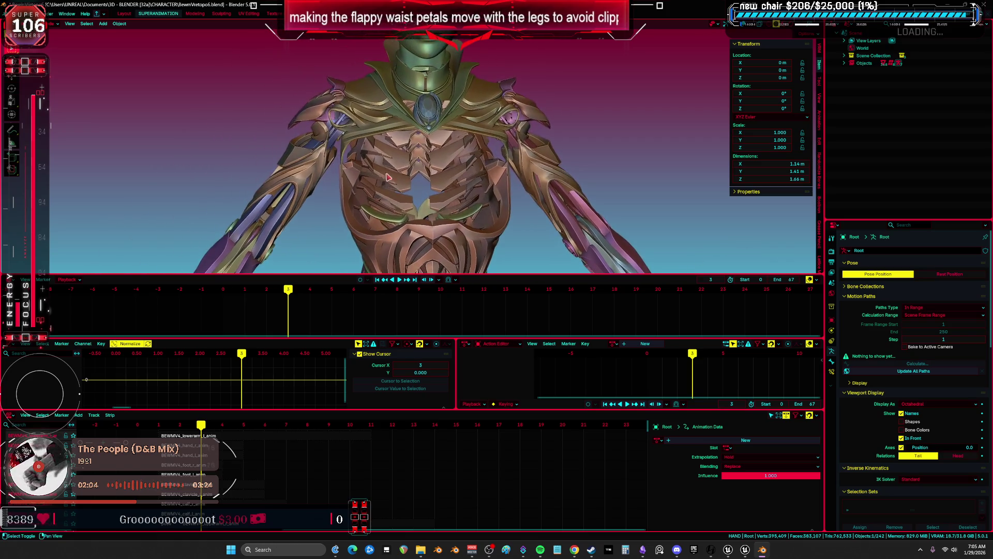
pyautogui.hotkey('alt', 'h')
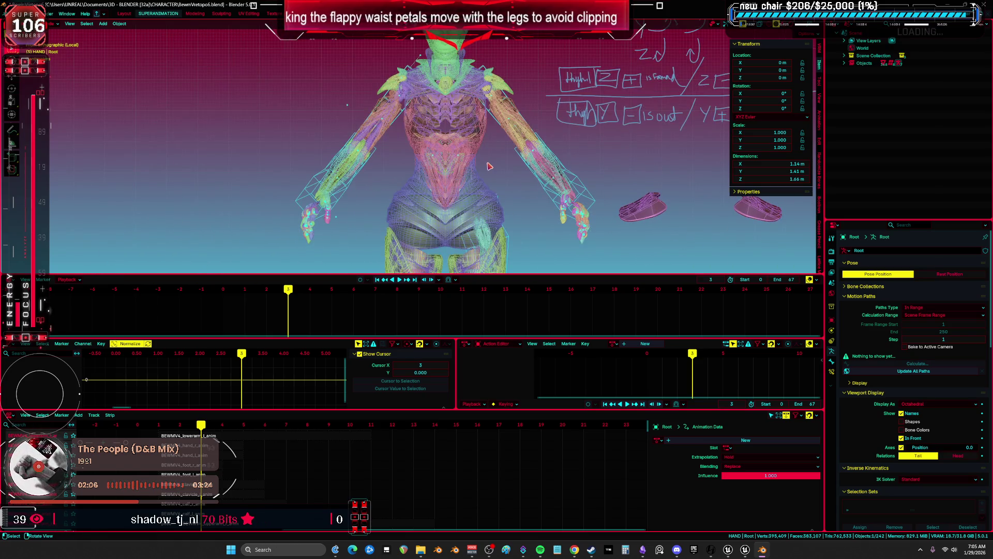
pyautogui.scroll(-3, 468, 214)
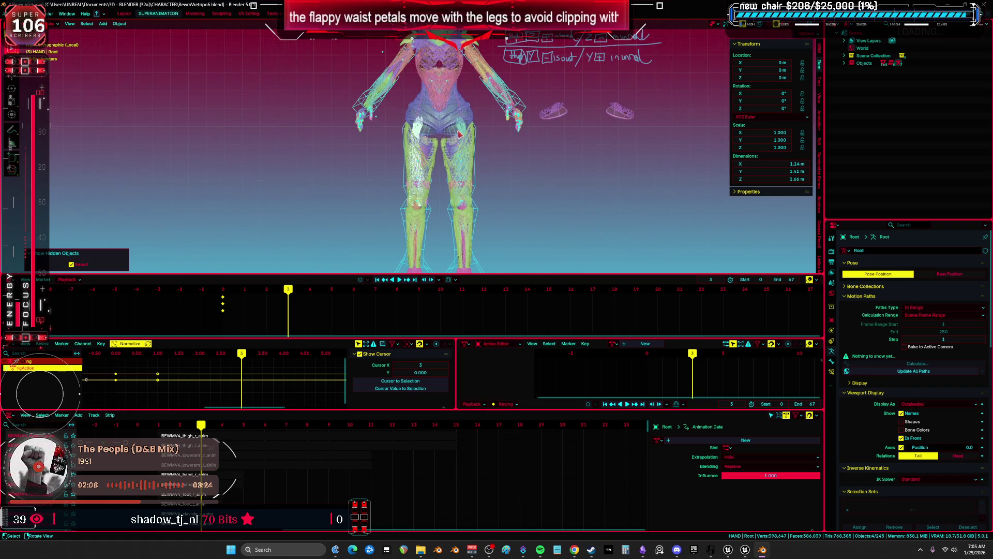
pyautogui.scroll(2, 465, 180)
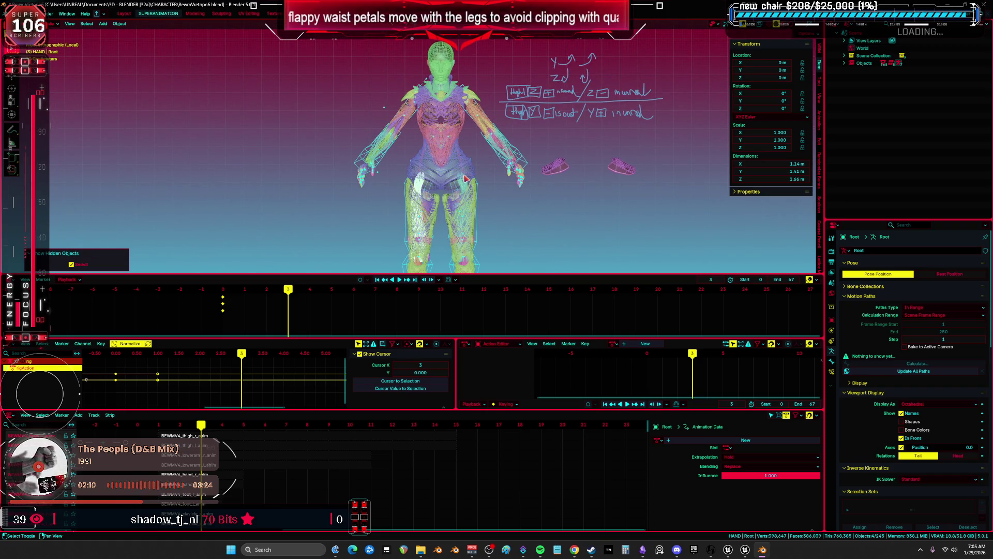
pyautogui.click(465, 179)
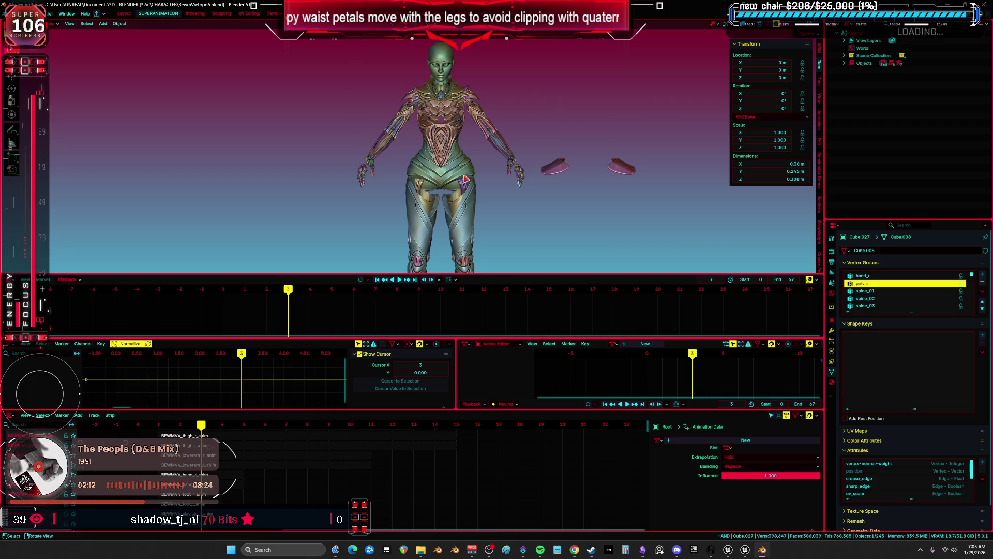
pyautogui.click(203, 14)
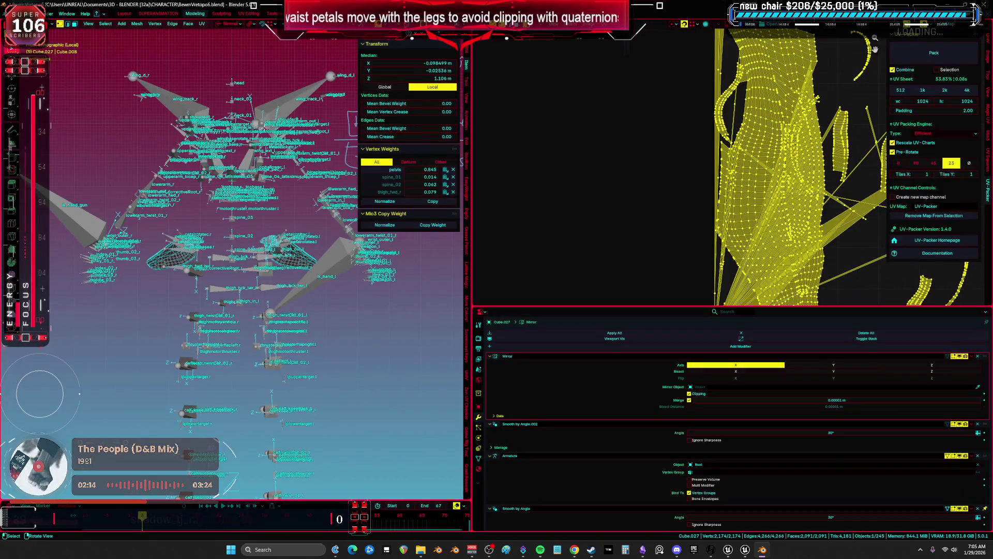
pyautogui.press('Tab')
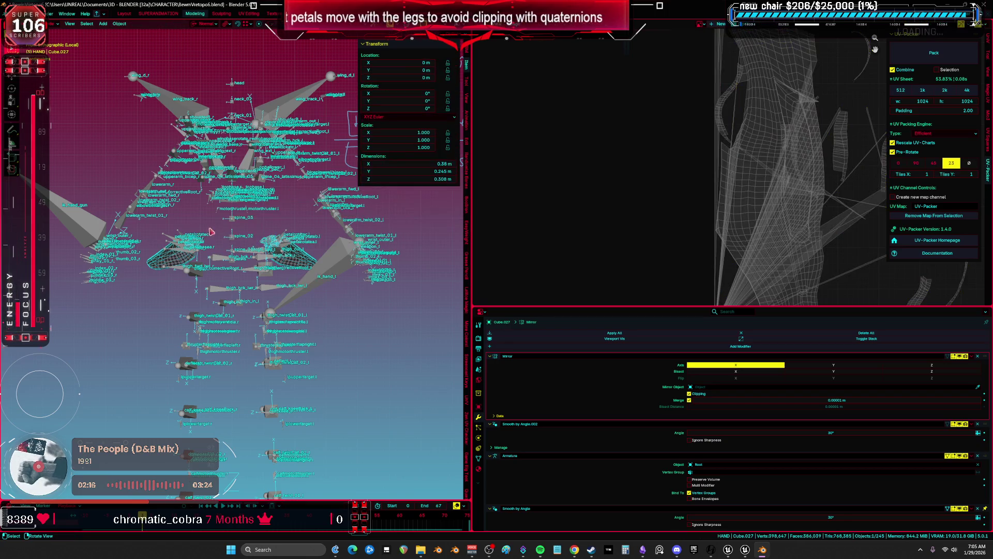
# - Check the textured body, return to SUPERANIMATION and expand Objects in the Outliner
pyautogui.scroll(5, 247, 229)
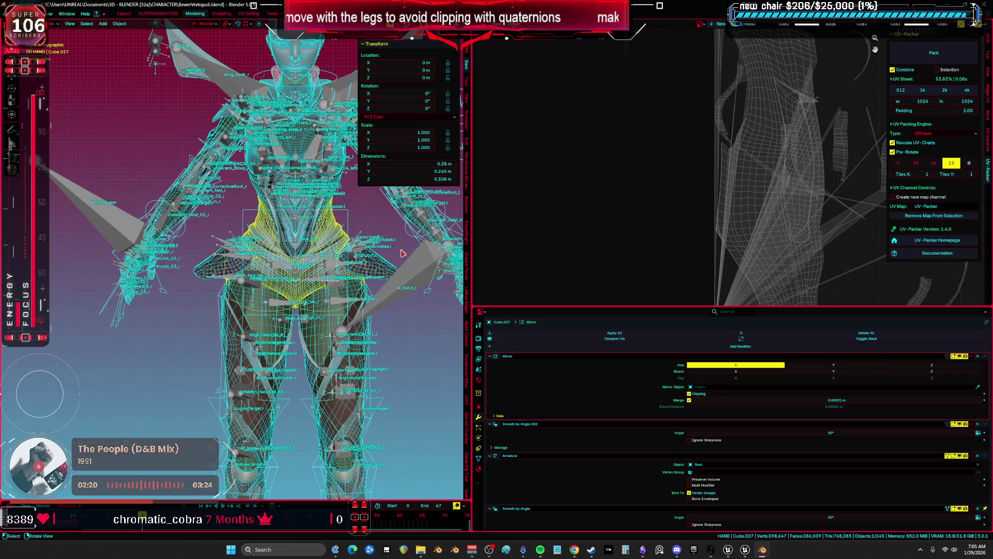
pyautogui.hotkey('shift', 'alt', 'z')
pyautogui.hotkey('shift', 'alt', 'z')
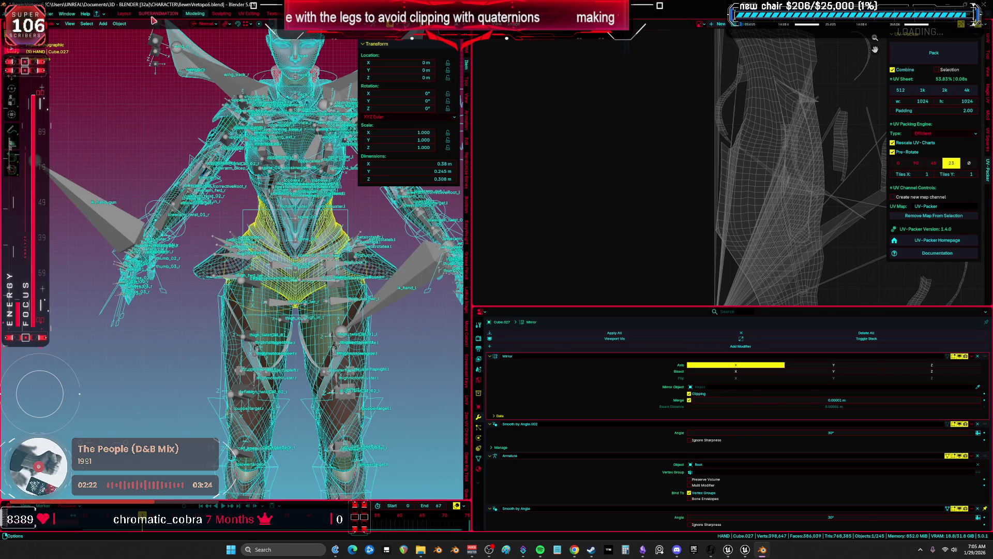
pyautogui.hotkey('ctrl', 'pageup')
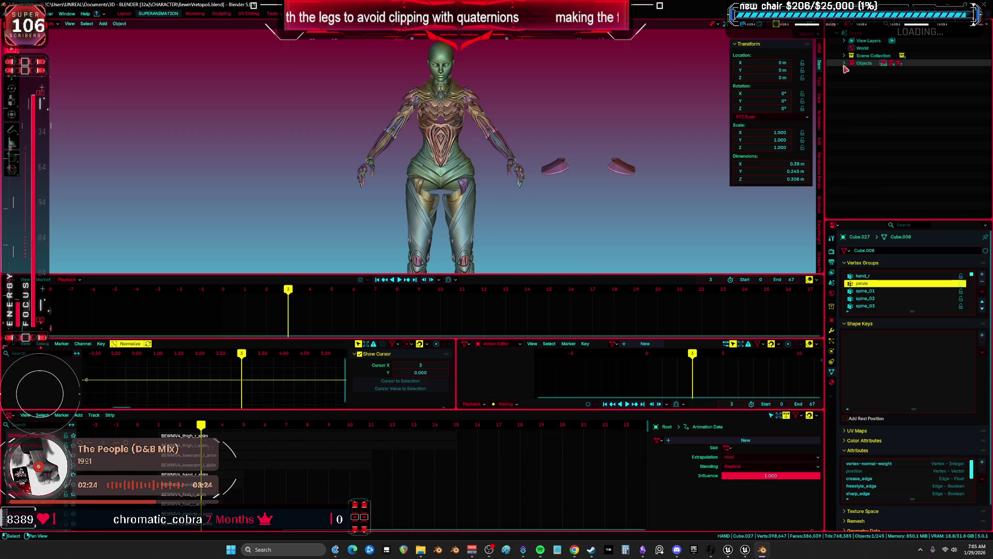
pyautogui.click(845, 63)
pyautogui.scroll(-3, 918, 130)
pyautogui.scroll(-5, 918, 130)
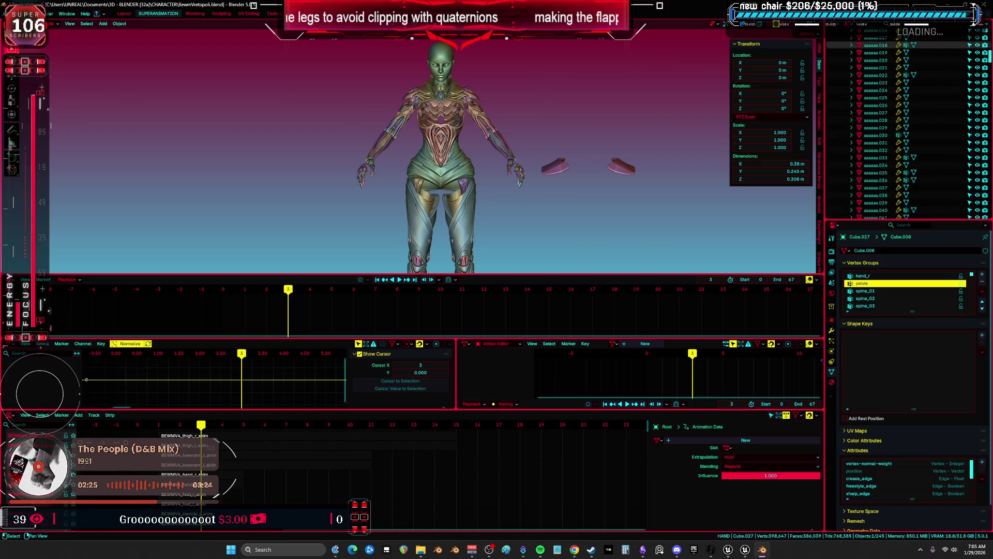
pyautogui.moveTo(990, 67)
pyautogui.mouseDown()
pyautogui.moveTo(985, 227)
pyautogui.moveTo(988, 36)
pyautogui.mouseUp()
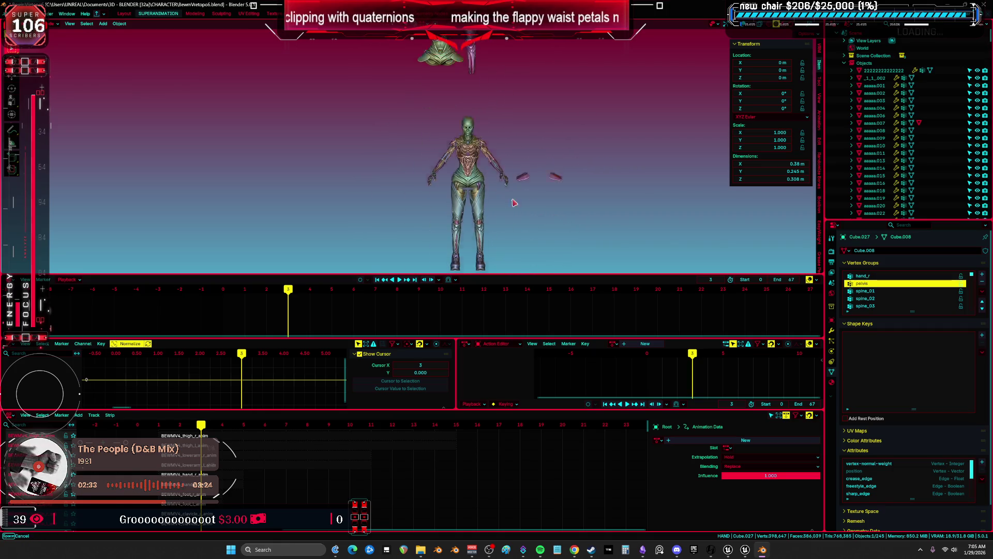
# - Frame the character in front orthographic view and put the rig in Pose Mode
pyautogui.scroll(5, 513, 185)
pyautogui.scroll(5, 513, 184)
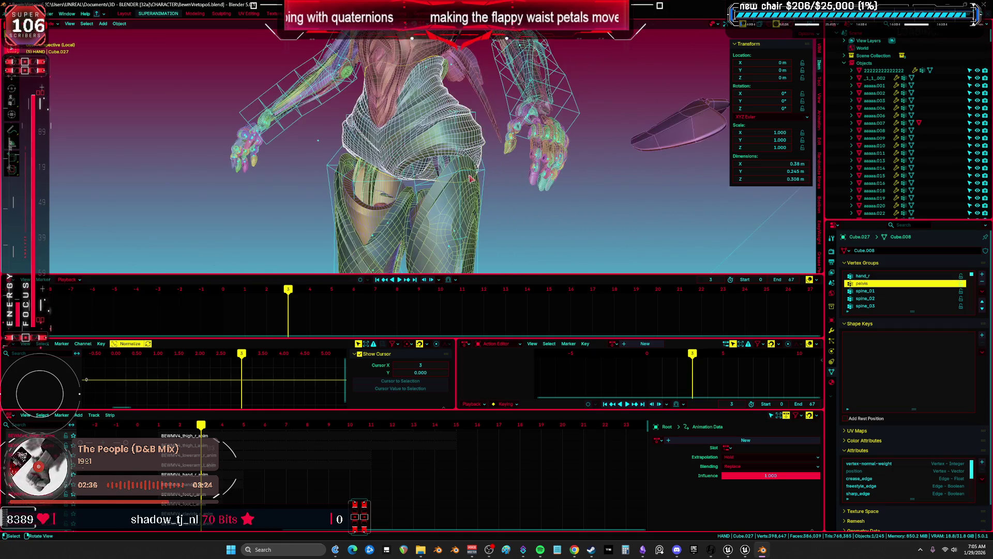
pyautogui.click(752, 28)
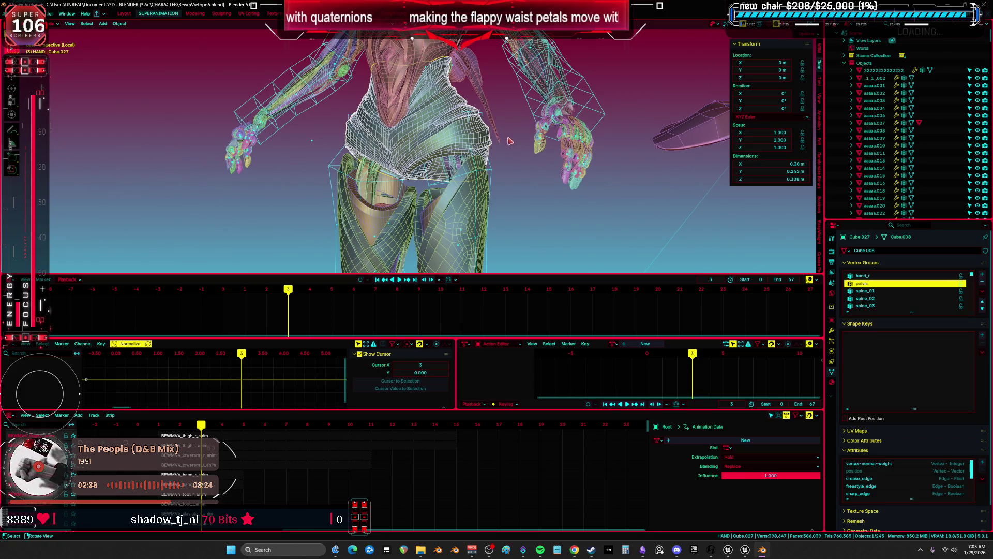
pyautogui.scroll(2, 536, 143)
pyautogui.press('KP_1')
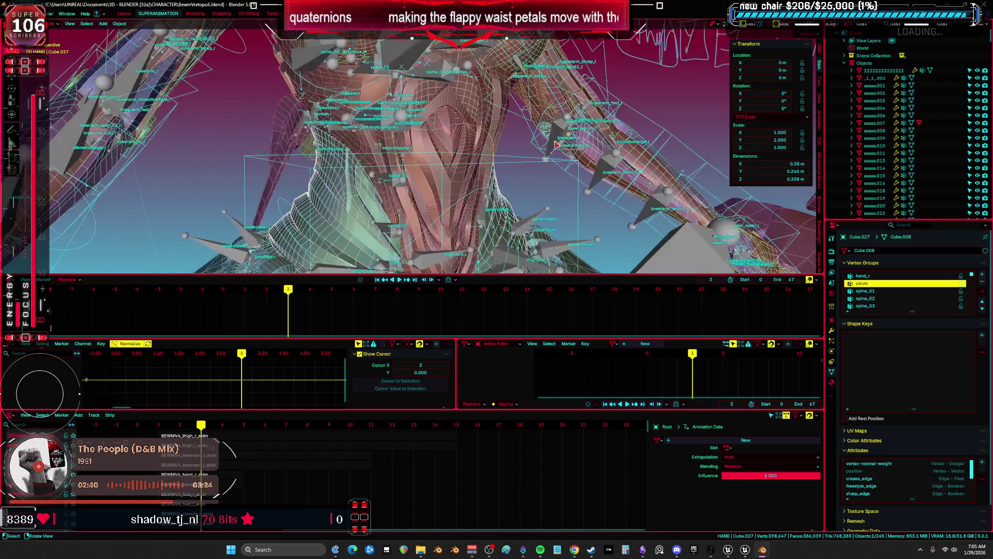
pyautogui.press('a')
pyautogui.press('Home')
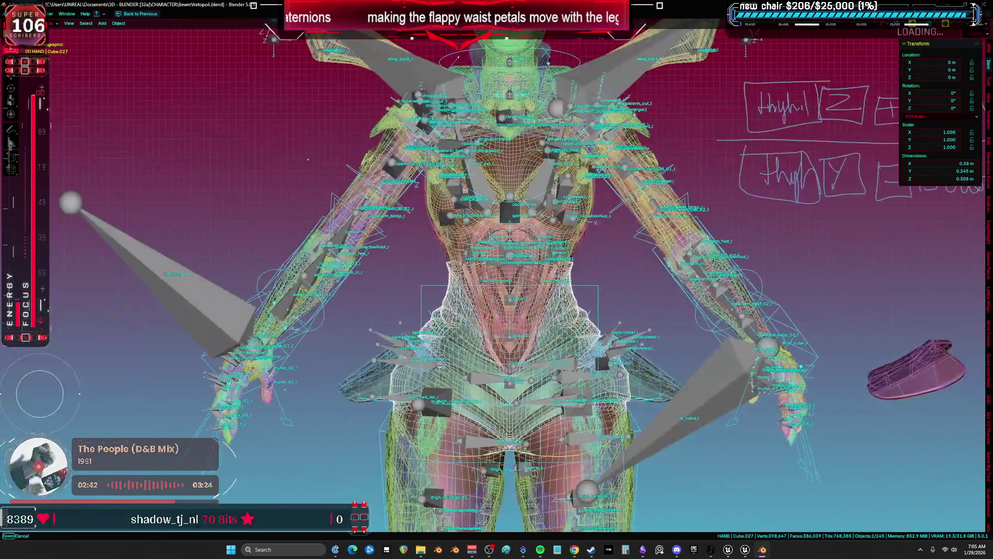
pyautogui.scroll(5, 552, 168)
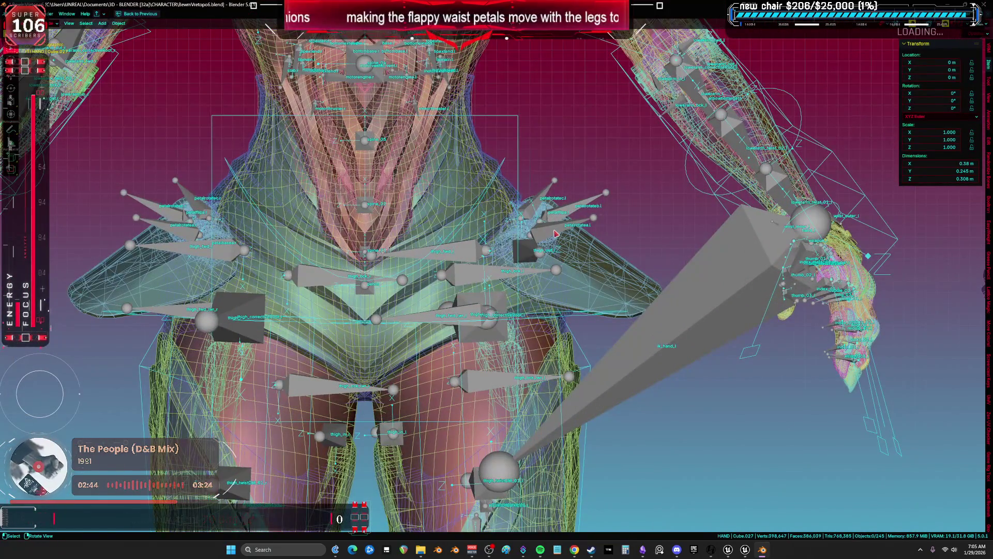
pyautogui.hotkey('ctrl', 'Tab')
pyautogui.press('a')
# - Select the left petal bones petalrotatea.l and petalrotatec.l together
pyautogui.scroll(-5, 556, 234)
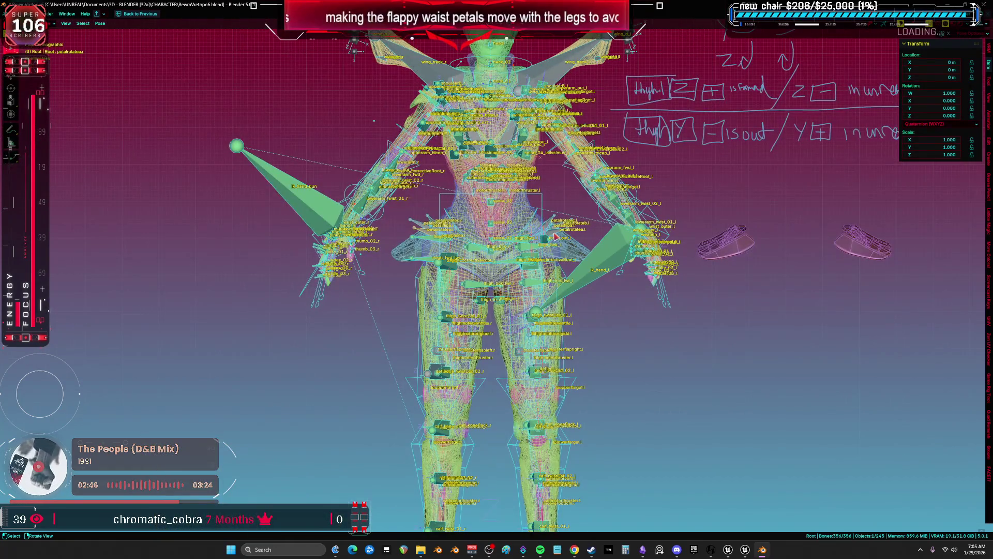
pyautogui.scroll(4, 555, 235)
pyautogui.click(555, 235)
pyautogui.scroll(4, 556, 236)
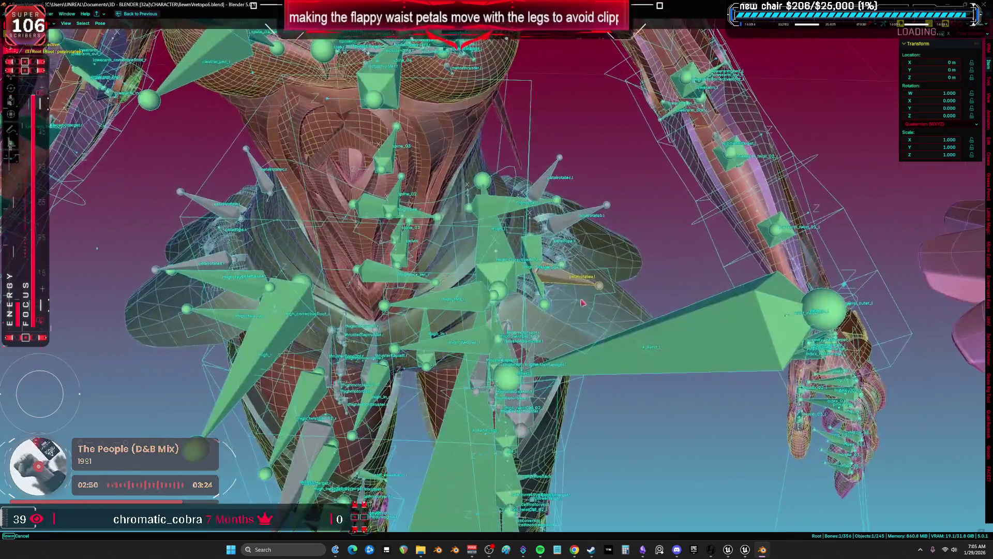
pyautogui.moveTo(583, 302)
pyautogui.mouseDown()
pyautogui.moveTo(600, 281)
pyautogui.moveTo(481, 280)
pyautogui.mouseUp()
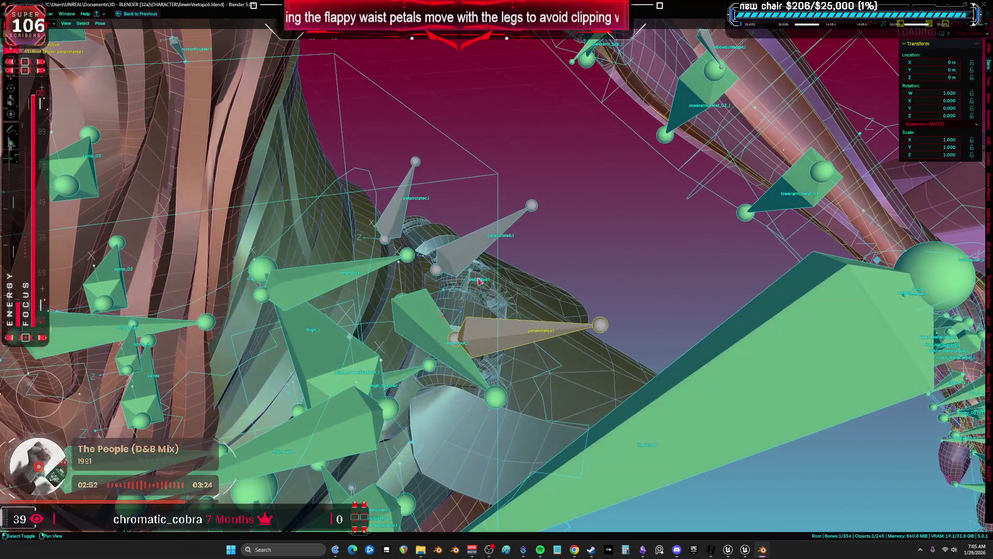
pyautogui.keyDown('shift'); pyautogui.click(400, 217); pyautogui.keyUp('shift')
pyautogui.scroll(-2, 402, 216)
pyautogui.press('KP_1')
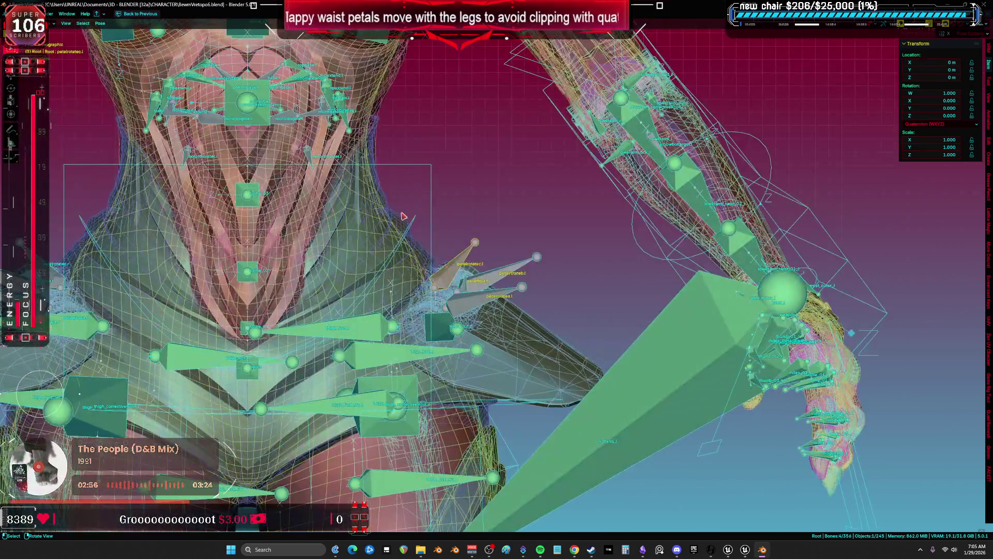
pyautogui.click(422, 396)
pyautogui.moveTo(422, 396); pyautogui.dragTo(427, 232)
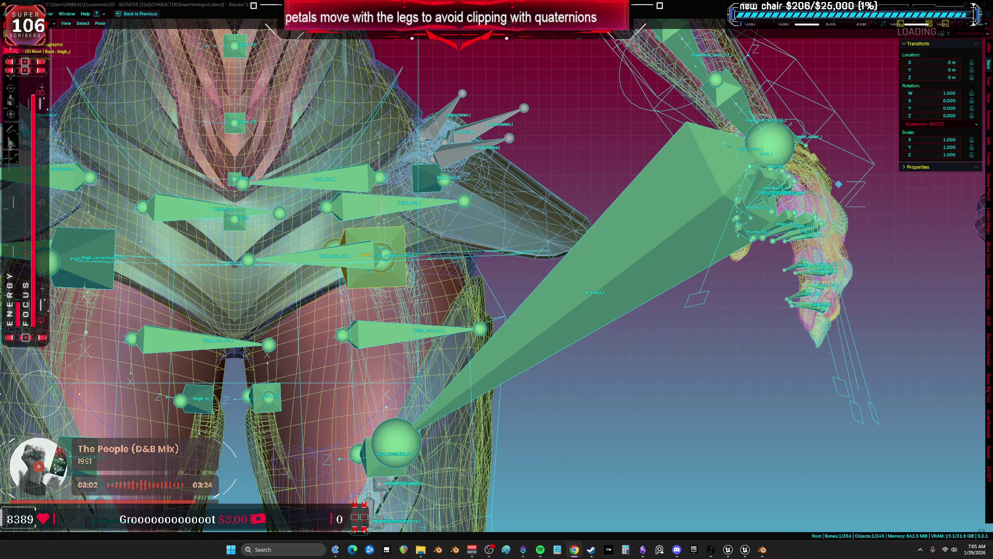
pyautogui.scroll(-2, 598, 325)
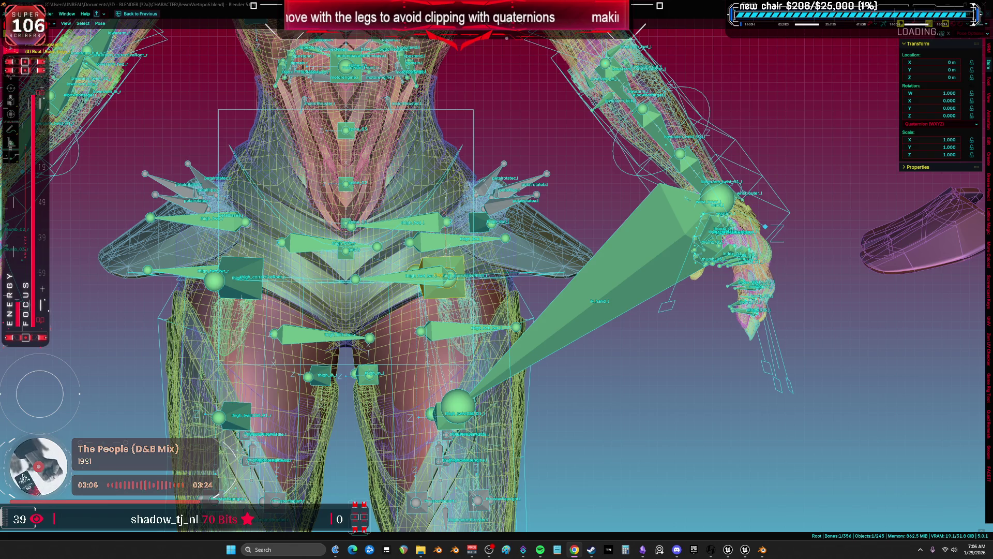
pyautogui.click(505, 199)
pyautogui.scroll(3, 504, 202)
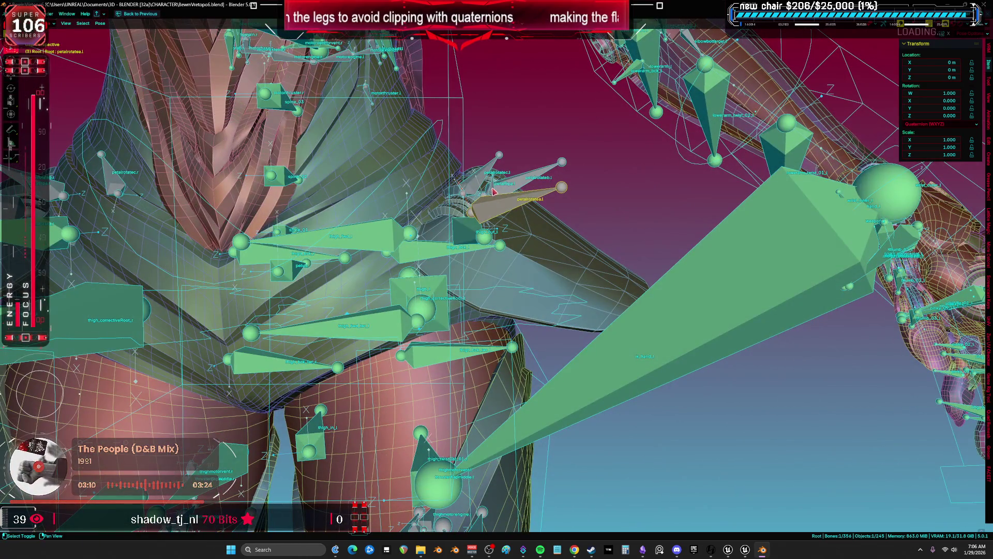
pyautogui.keyDown('shift'); pyautogui.click(475, 185); pyautogui.keyUp('shift')
pyautogui.hotkey('ctrl', 'space')
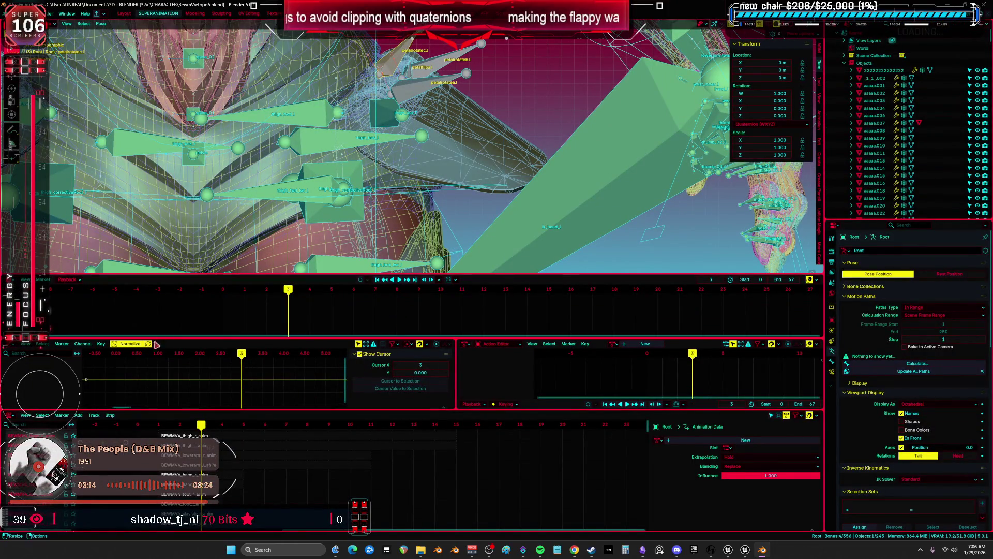
# - Create a new action in the Action Editor named BEWMV4_petal_l
pyautogui.click(11, 345)
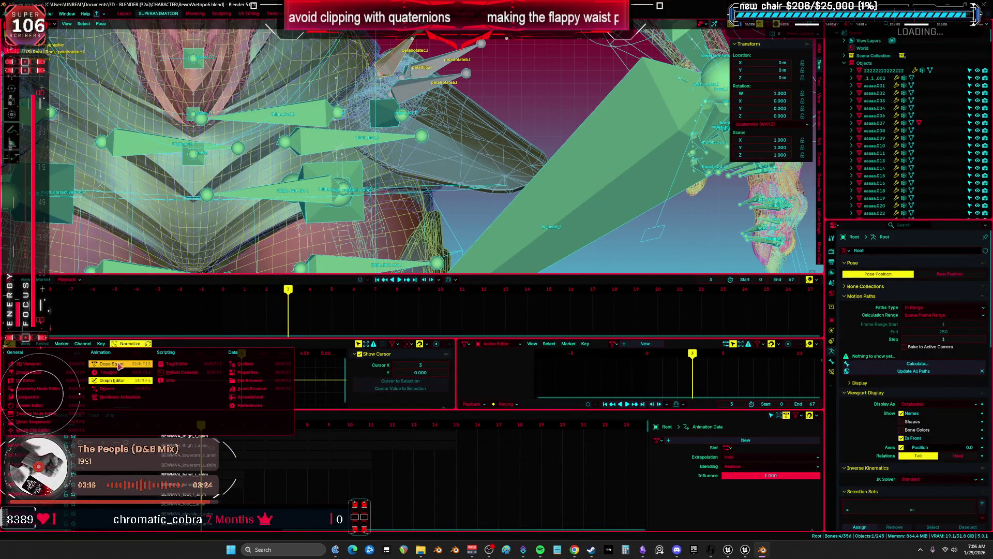
pyautogui.click(644, 344)
pyautogui.doubleClick(672, 345)
pyautogui.write('MV4_petal_l')
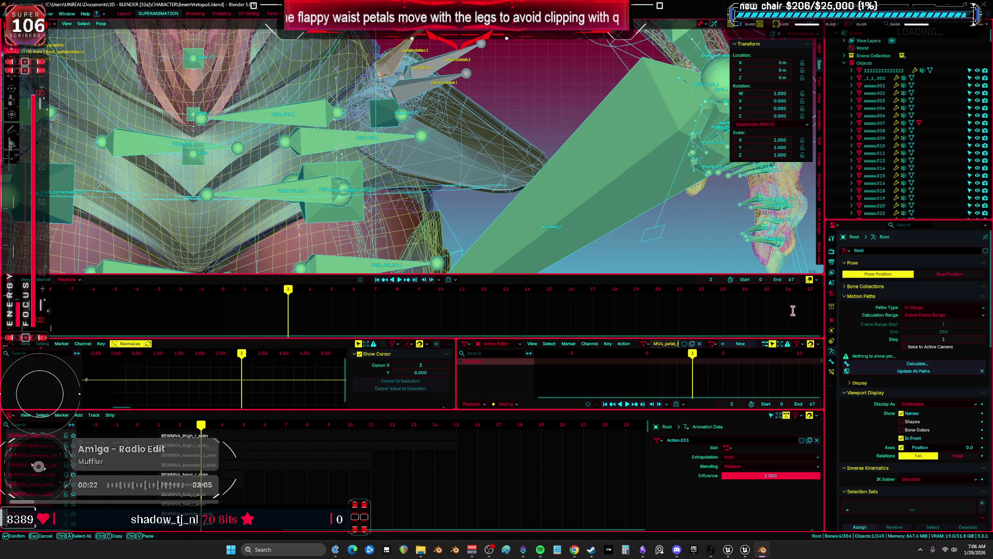
pyautogui.press('Return')
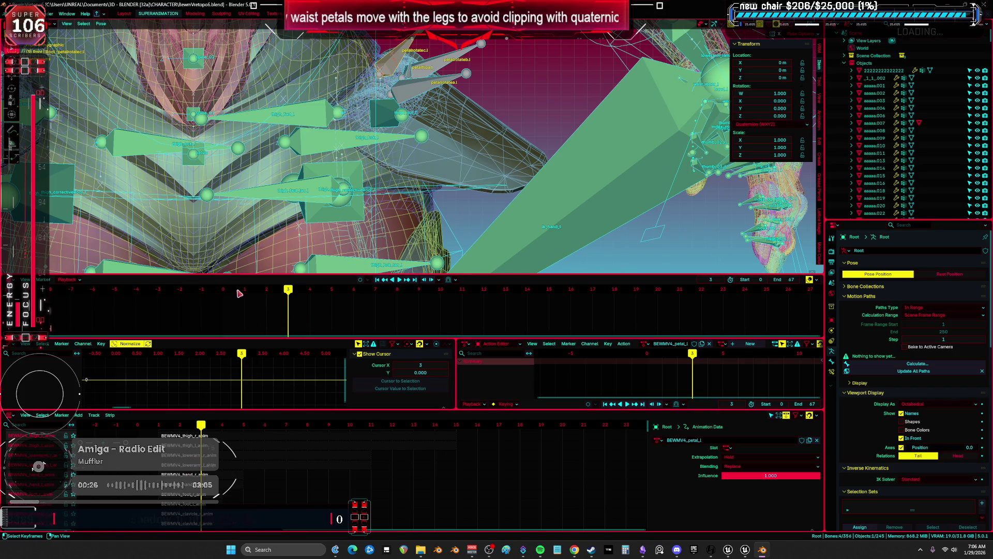
# - Keyframe the left petal bones' rest pose at frame 0, then move to frame 1
pyautogui.moveTo(239, 290); pyautogui.dragTo(226, 294)
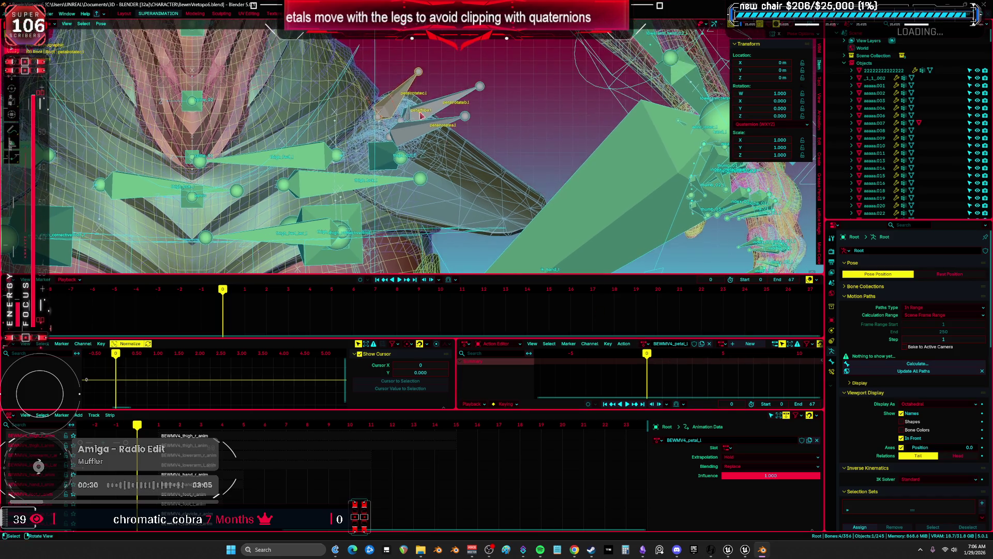
pyautogui.rightClick(393, 113)
pyautogui.click(405, 29)
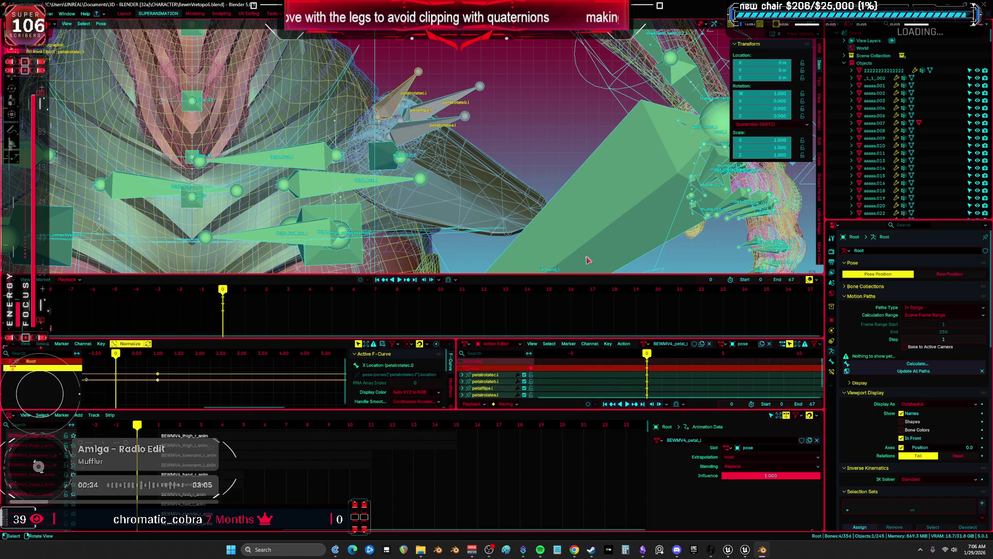
pyautogui.scroll(-2, 466, 213)
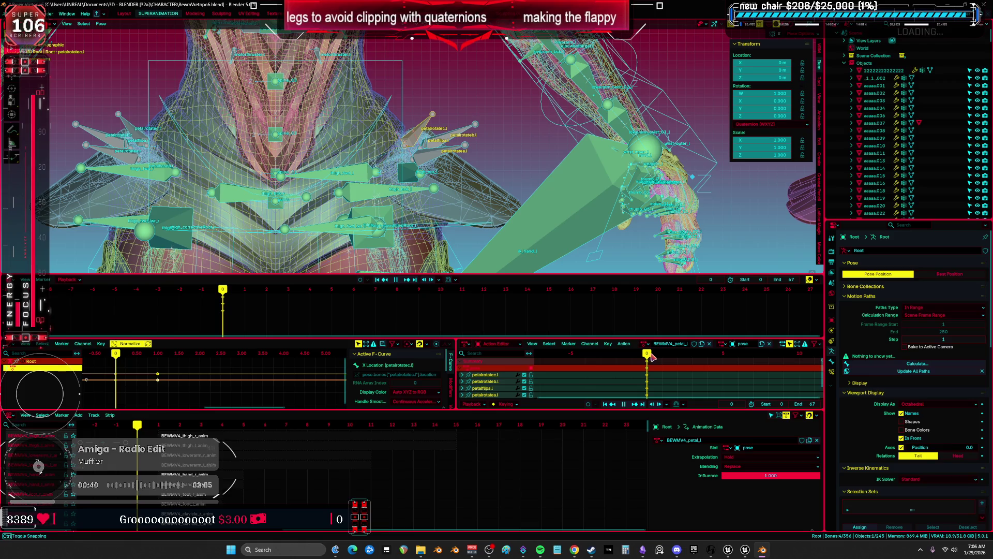
pyautogui.click(661, 357)
pyautogui.scroll(-10, 460, 186)
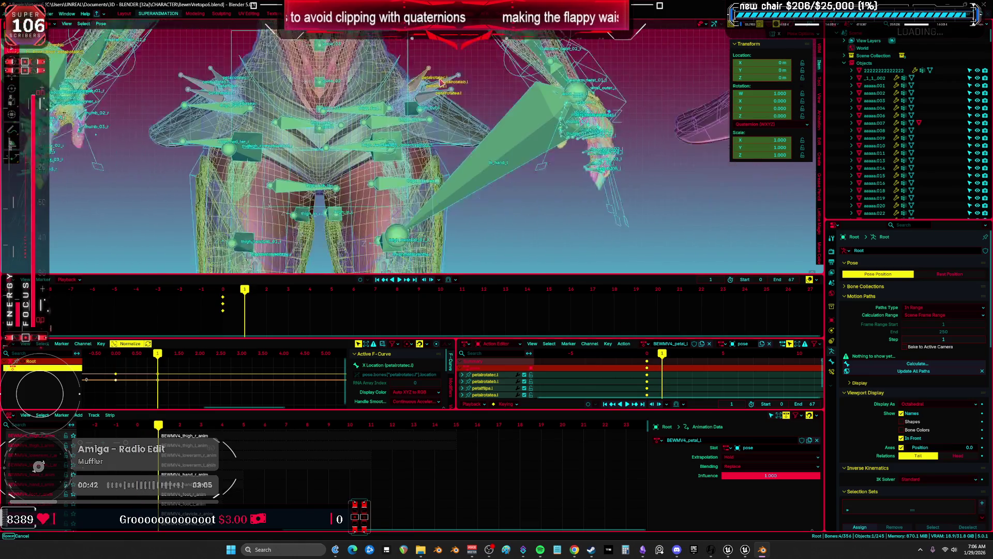
pyautogui.hotkey('ctrl', 'space')
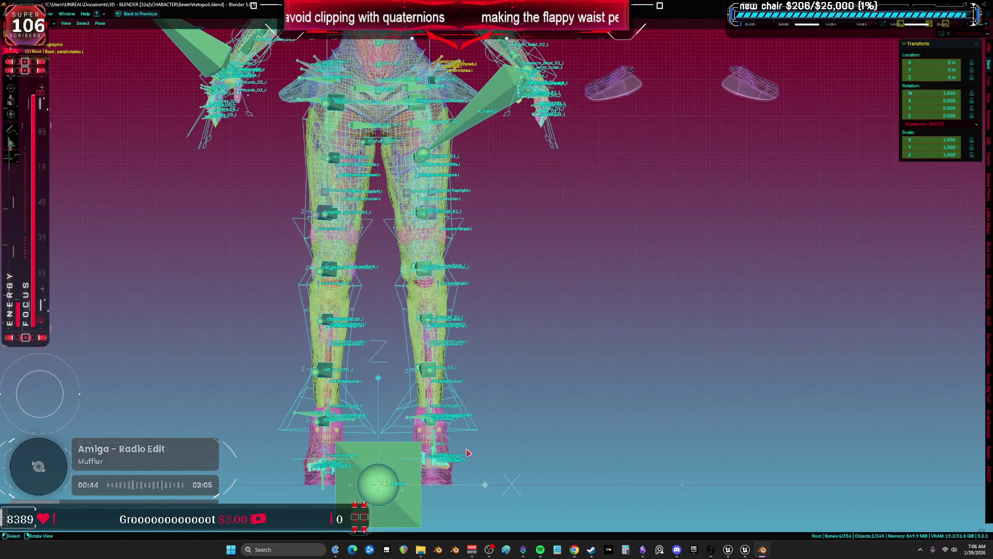
# - Move and rotate foot_ik.L to lift the left leg into a high side kick
pyautogui.moveTo(469, 452); pyautogui.dragTo(463, 467)
pyautogui.click(472, 432)
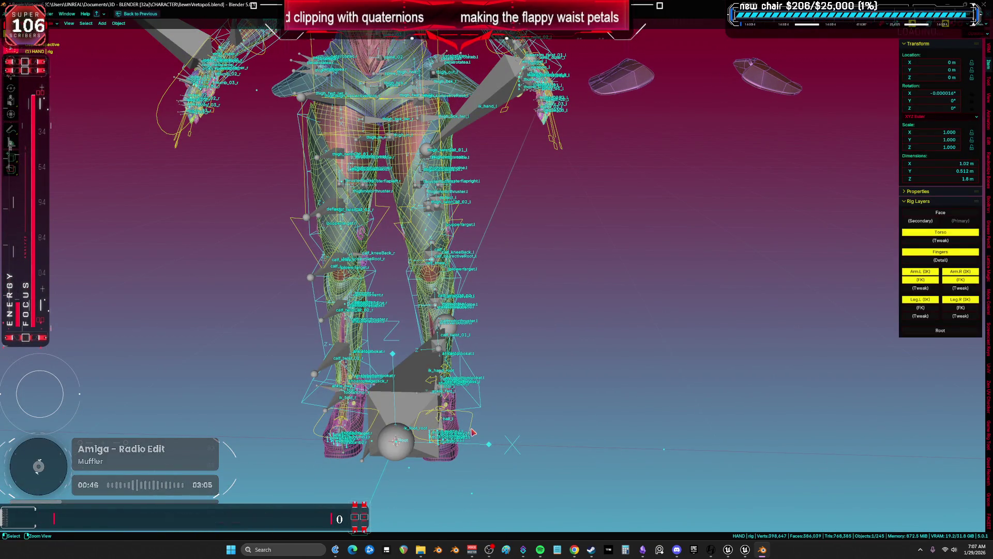
pyautogui.hotkey('shift', 'alt', 'z')
pyautogui.press('g')
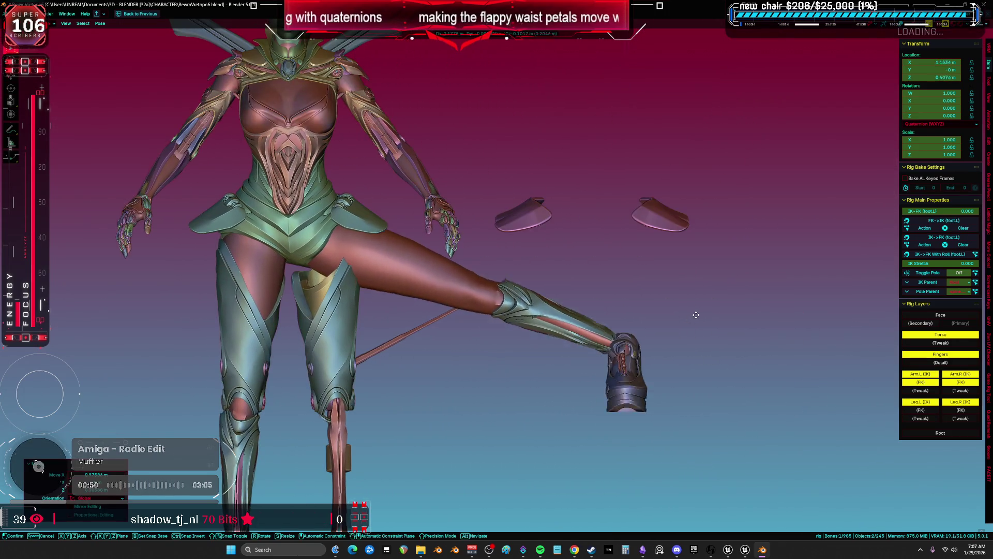
pyautogui.click(728, 147)
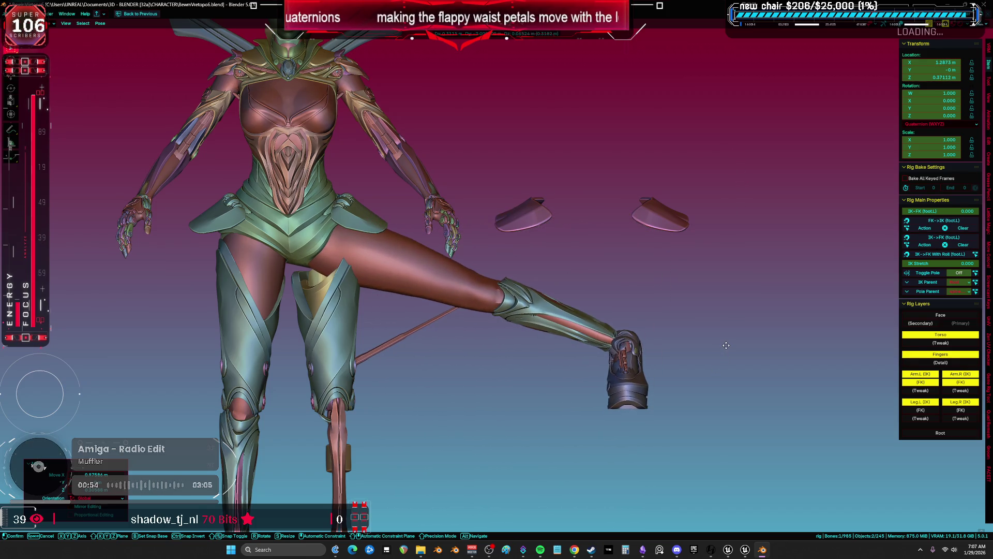
pyautogui.press('r')
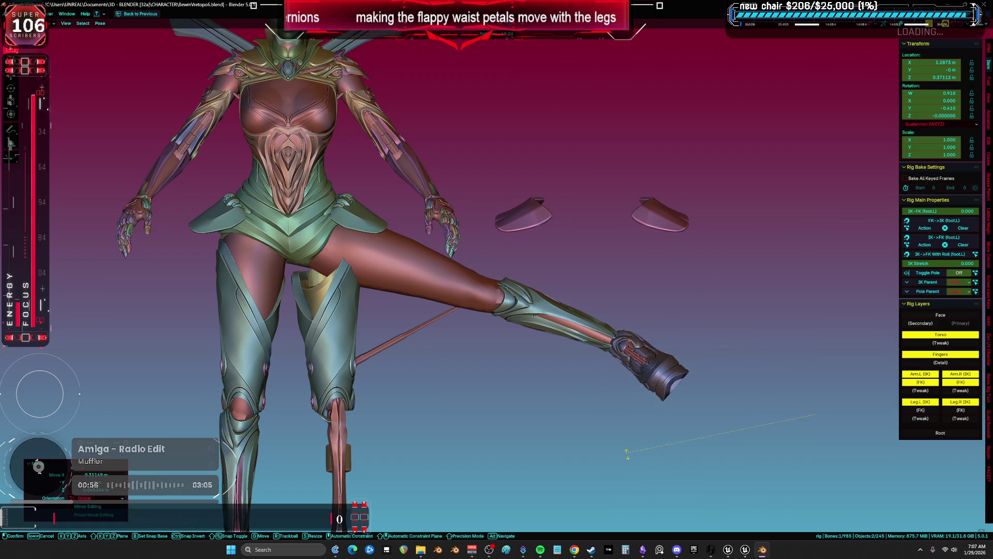
pyautogui.press('g')
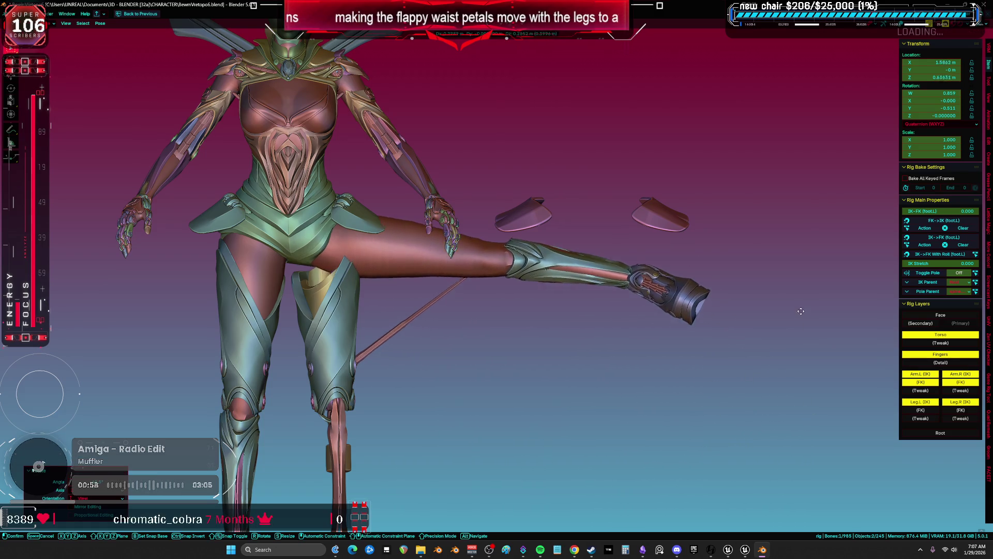
pyautogui.press('r')
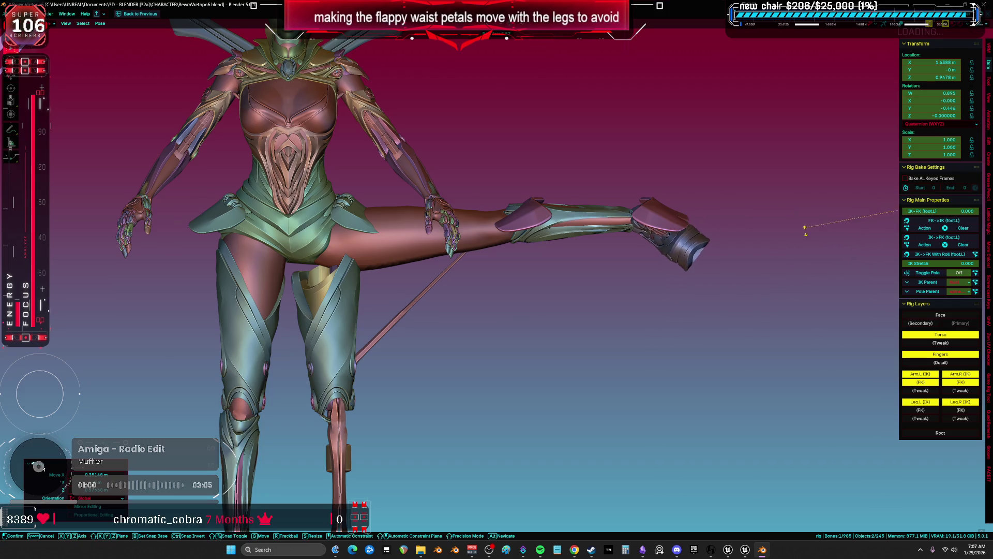
pyautogui.press('g')
pyautogui.press('r')
pyautogui.press('g')
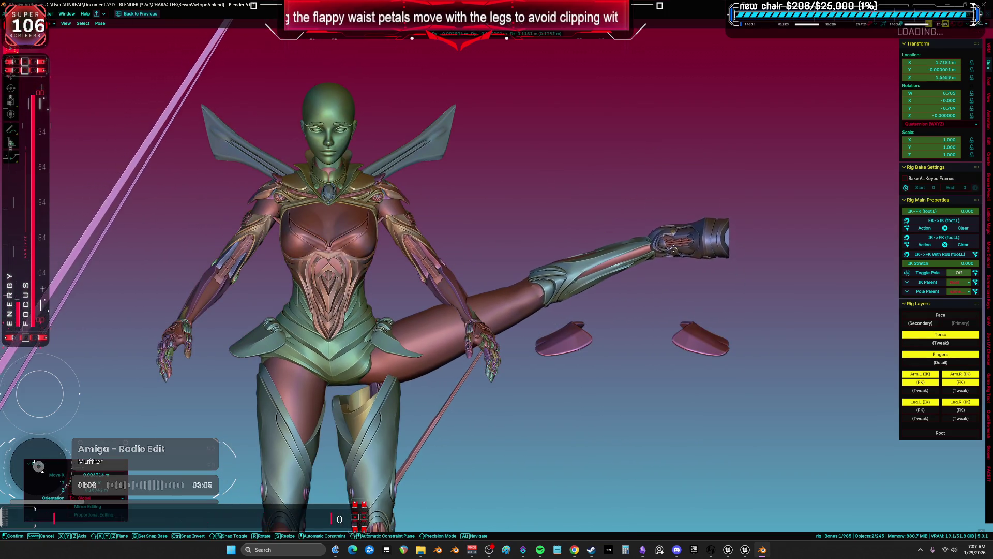
pyautogui.press('r')
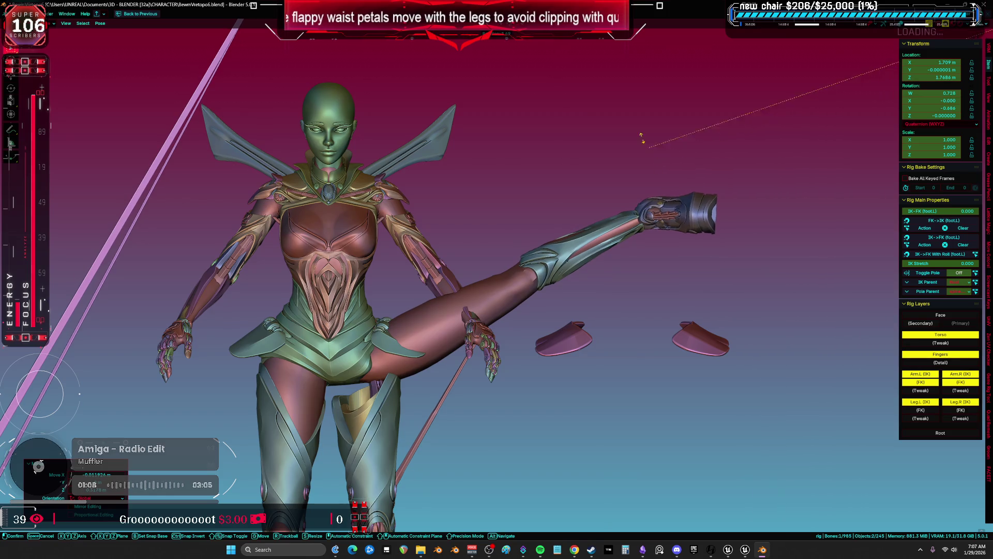
pyautogui.click(569, 311)
# - Select the petalrotatea.l petal bone
pyautogui.scroll(5, 437, 305)
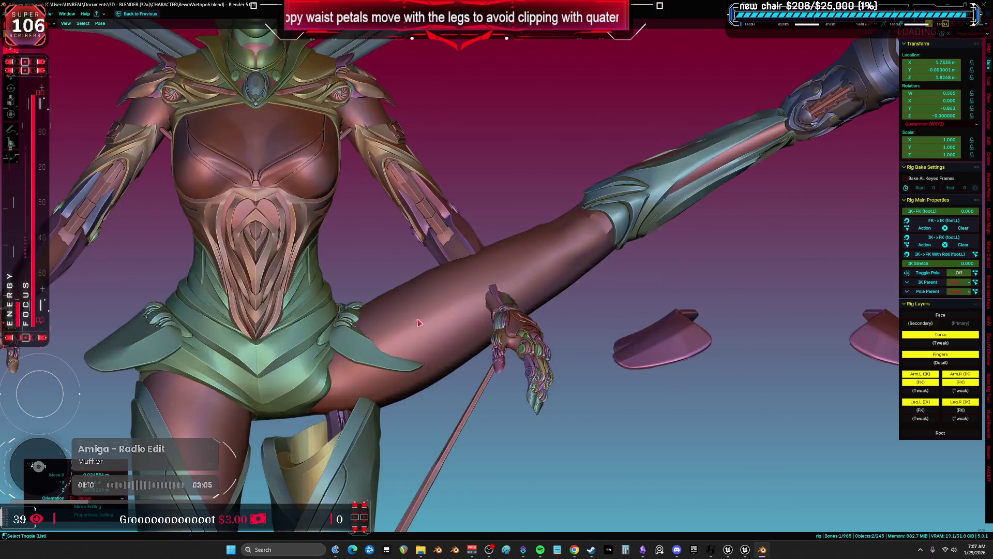
pyautogui.scroll(1, 438, 306)
pyautogui.keyDown('shift'); pyautogui.click(446, 292); pyautogui.keyUp('shift')
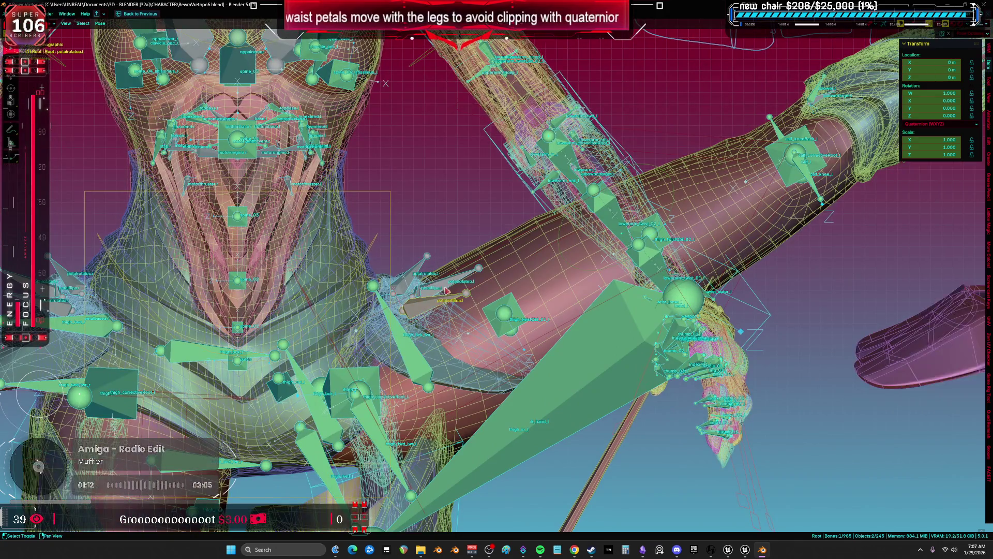
# - Set the pivot to Individual Origins and rotate the selected left waist petal bones
pyautogui.click(420, 274)
pyautogui.press('r')
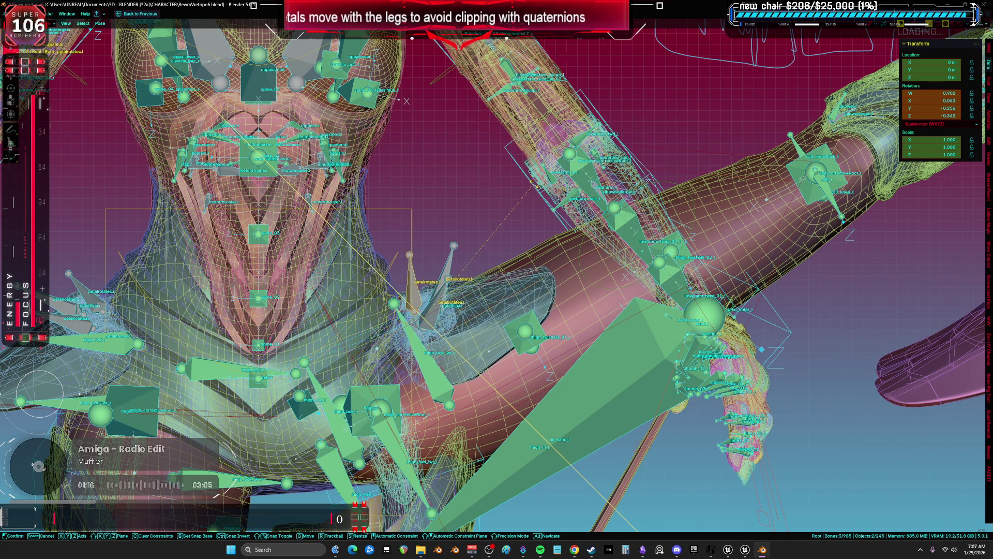
pyautogui.press('Escape')
pyautogui.scroll(2, 530, 264)
pyautogui.press('`')
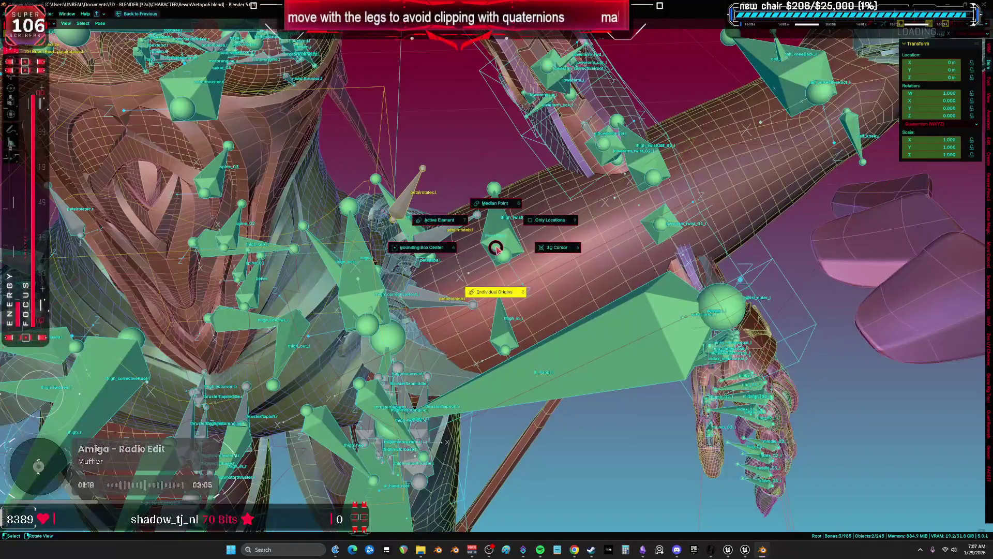
pyautogui.click(566, 280)
pyautogui.press('r')
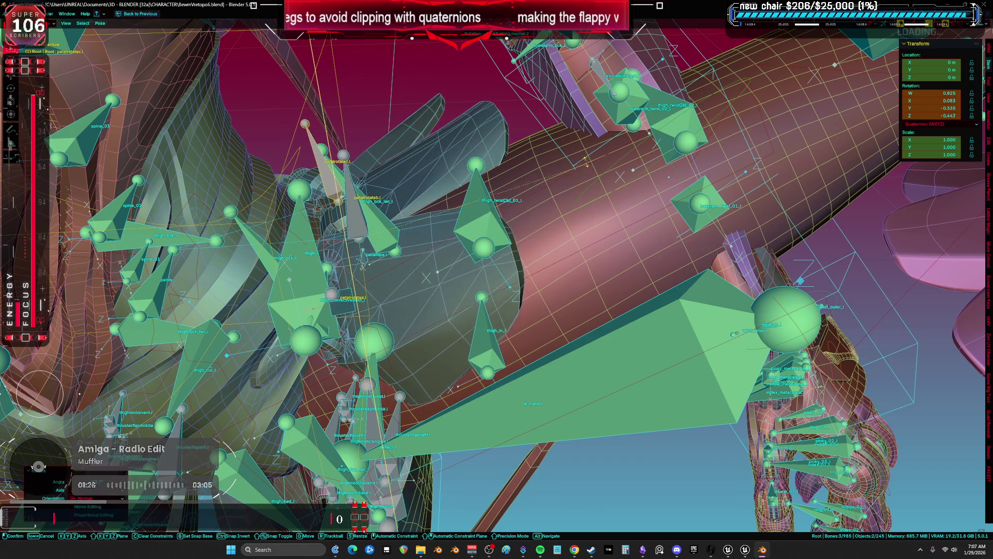
pyautogui.click(411, 218)
# - Rotate the waist petal bone around Z, checking it against the thigh in X-ray
pyautogui.moveTo(375, 216)
pyautogui.mouseDown()
pyautogui.moveTo(390, 192)
pyautogui.moveTo(362, 171)
pyautogui.mouseUp()
pyautogui.press('KP_Decimal')
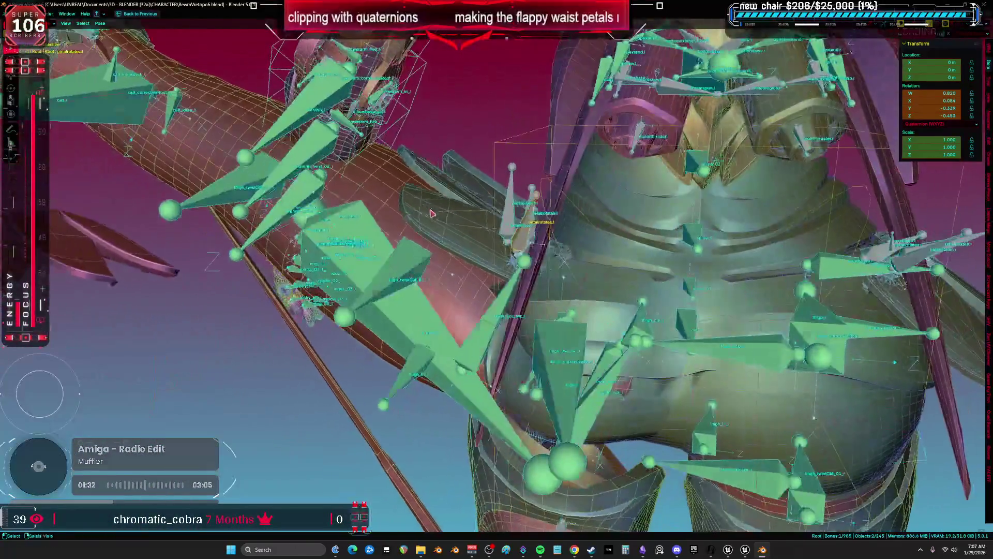
pyautogui.press('r')
pyautogui.press('z')
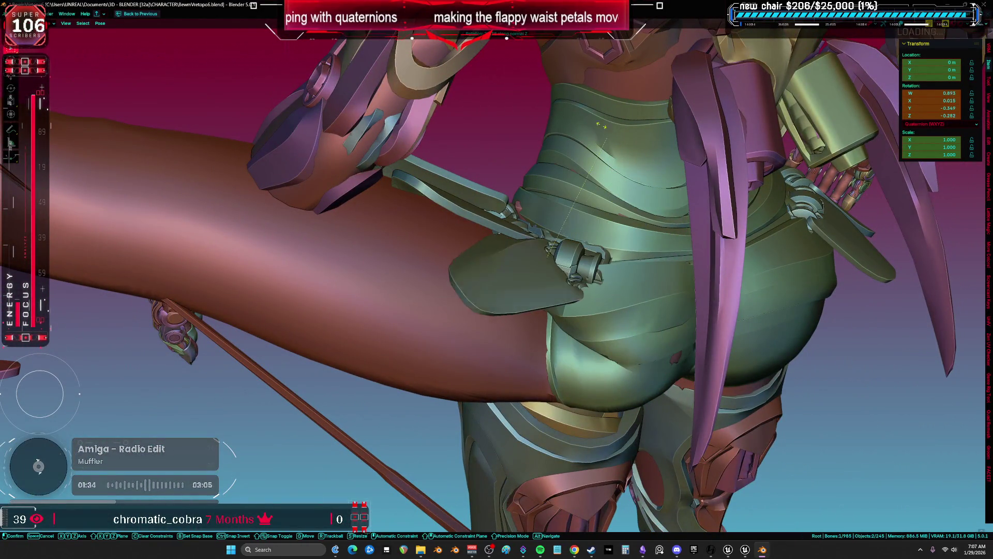
pyautogui.click(604, 122)
pyautogui.hotkey('alt', 'z')
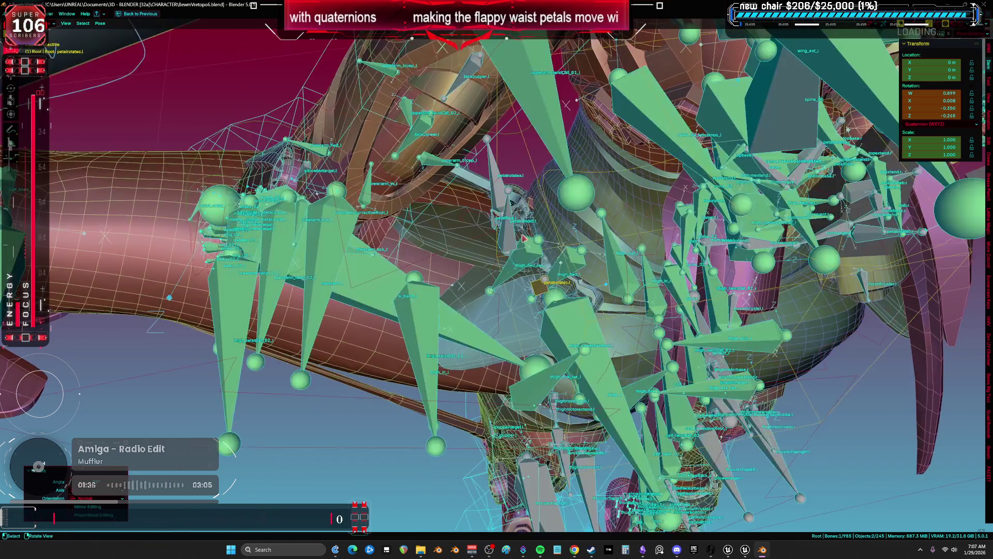
pyautogui.hotkey('alt', 'z')
pyautogui.press('KP_Decimal')
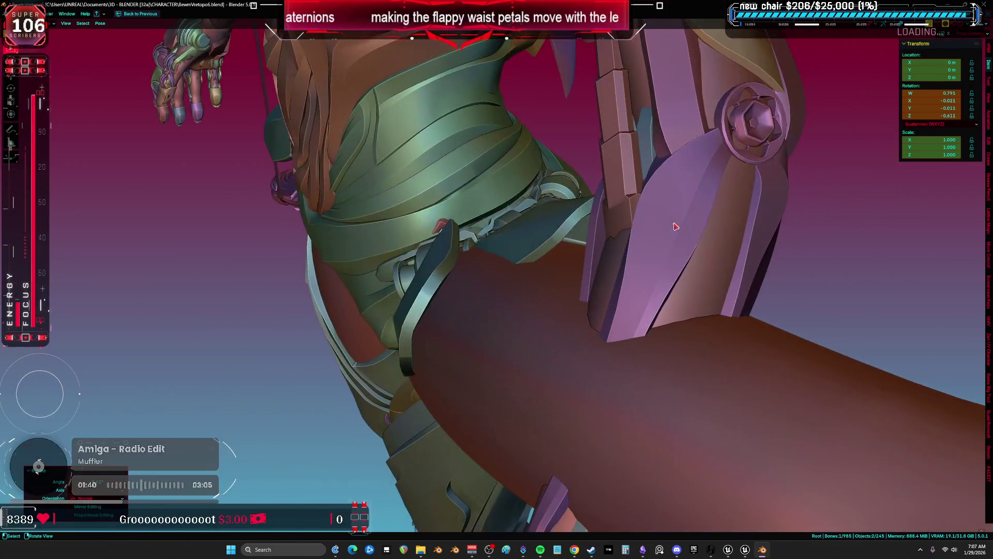
pyautogui.press('r')
pyautogui.press('z')
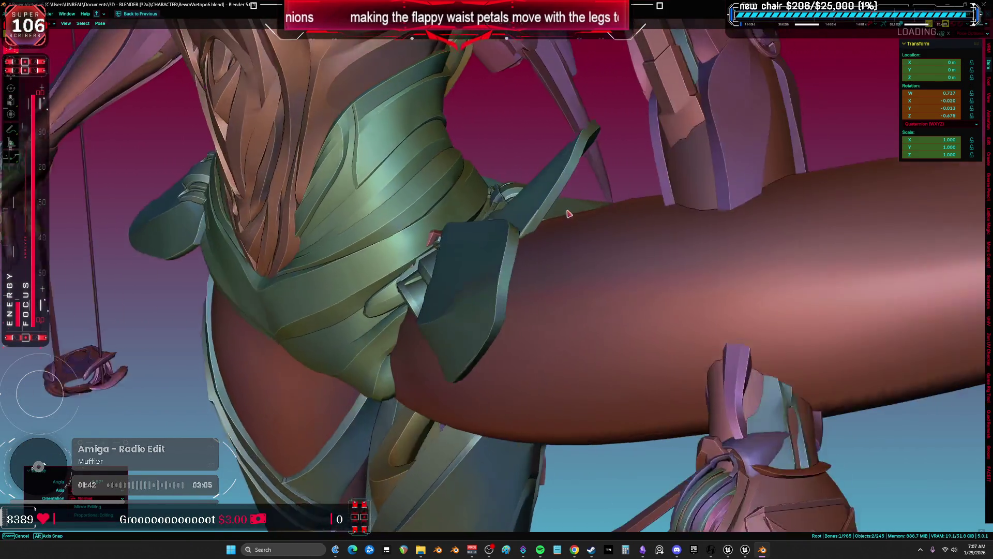
pyautogui.hotkey('alt', 'z')
pyautogui.hotkey('alt', 'z')
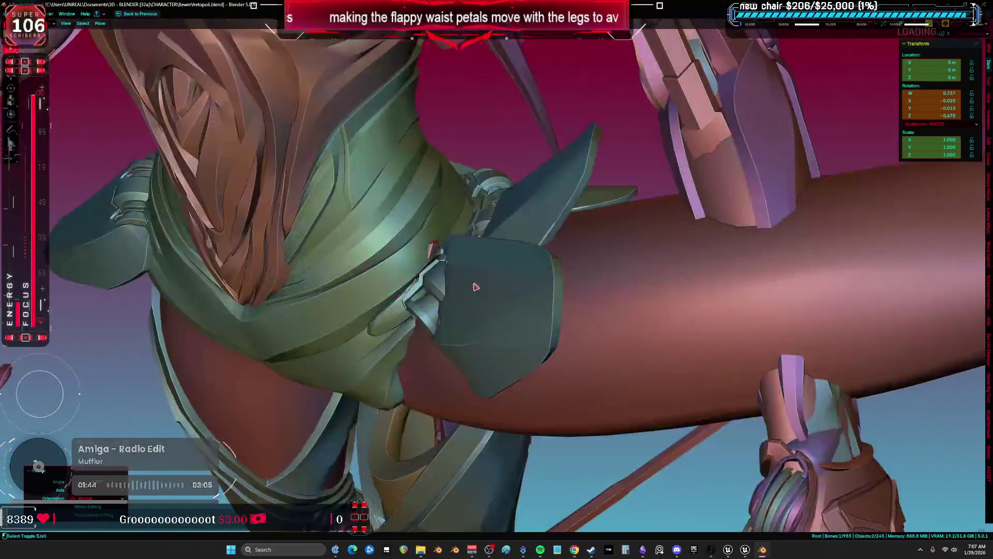
pyautogui.hotkey('alt', 'z')
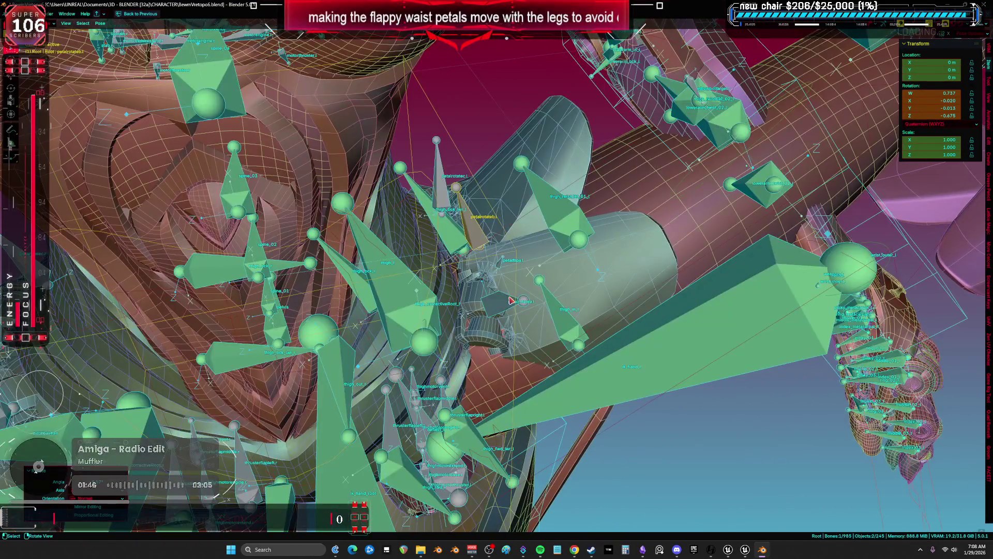
# - Repeatedly reset petalrotatea.l with Clear User Transforms and re-rotate it to clear the thigh
pyautogui.click(512, 305)
pyautogui.rightClick(512, 305)
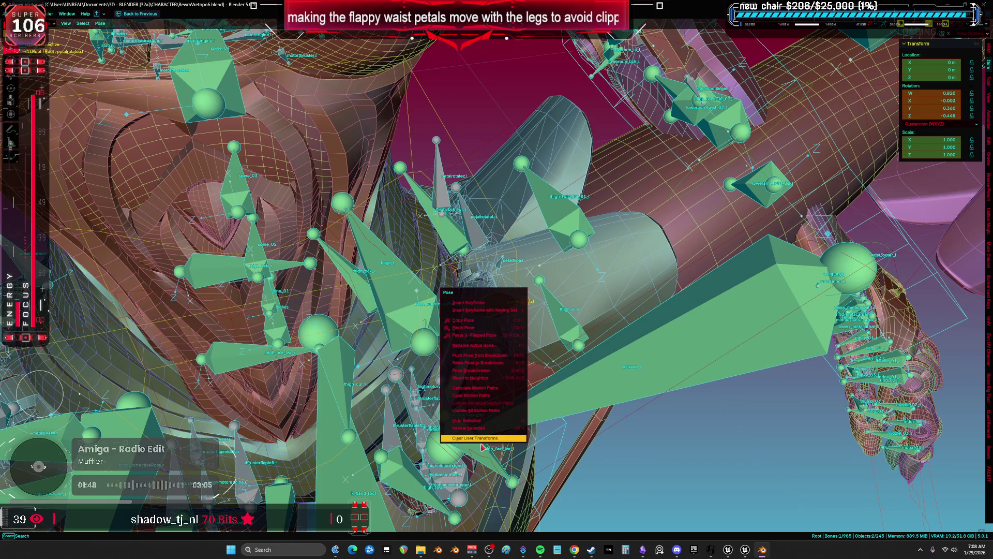
pyautogui.click(479, 439)
pyautogui.press('r')
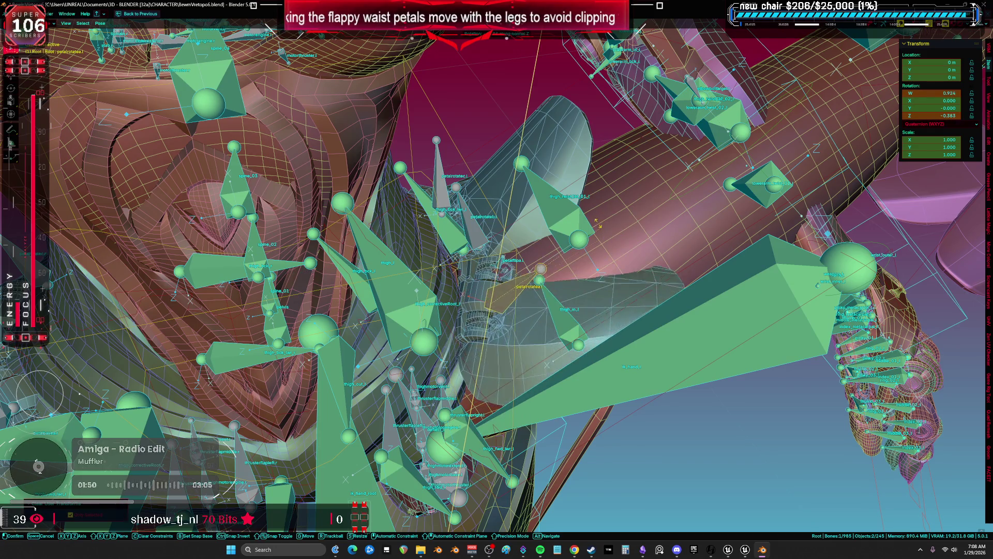
pyautogui.click(573, 172)
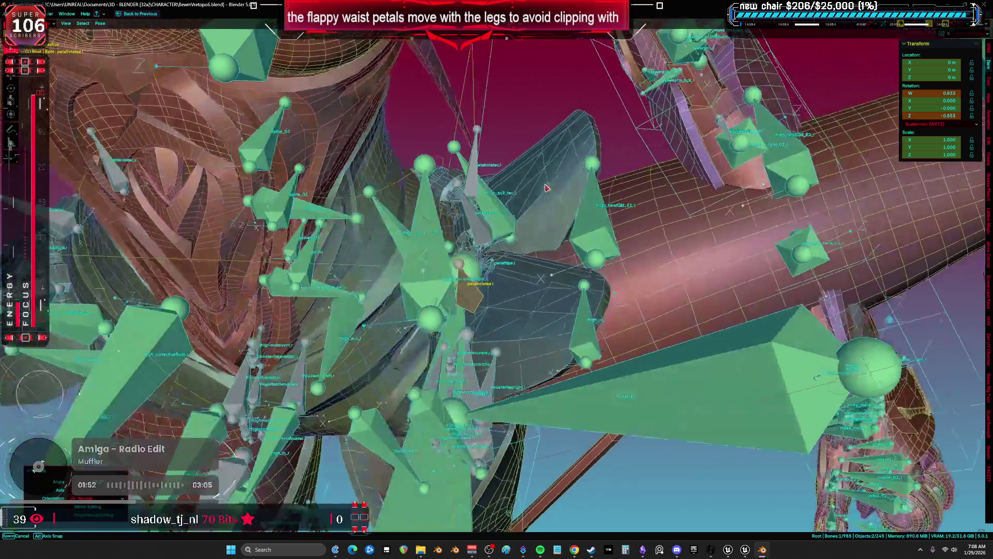
pyautogui.rightClick(500, 234)
pyautogui.click(499, 231)
pyautogui.press('r')
pyautogui.click(504, 149)
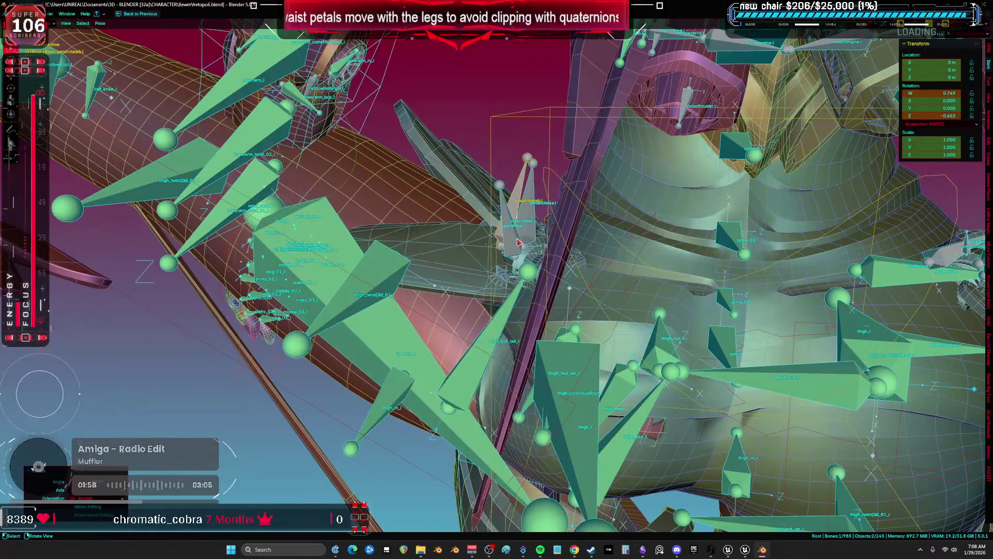
pyautogui.rightClick(484, 232)
pyautogui.click(484, 232)
pyautogui.press('r')
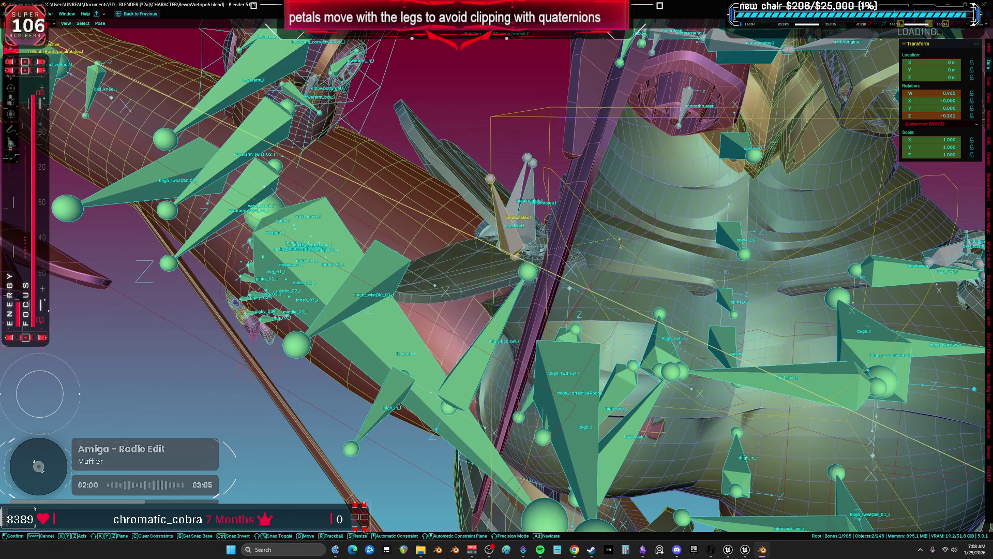
pyautogui.click(383, 243)
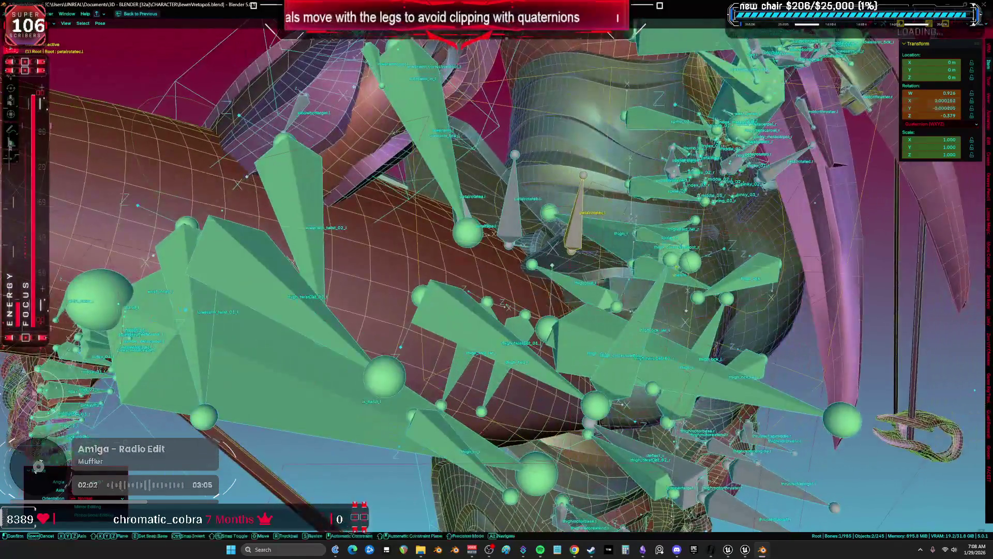
# - Inspect the leg and petals without overlays, then try and cancel a petalflipa.l rotation
pyautogui.hotkey('shift', 'alt', 'z')
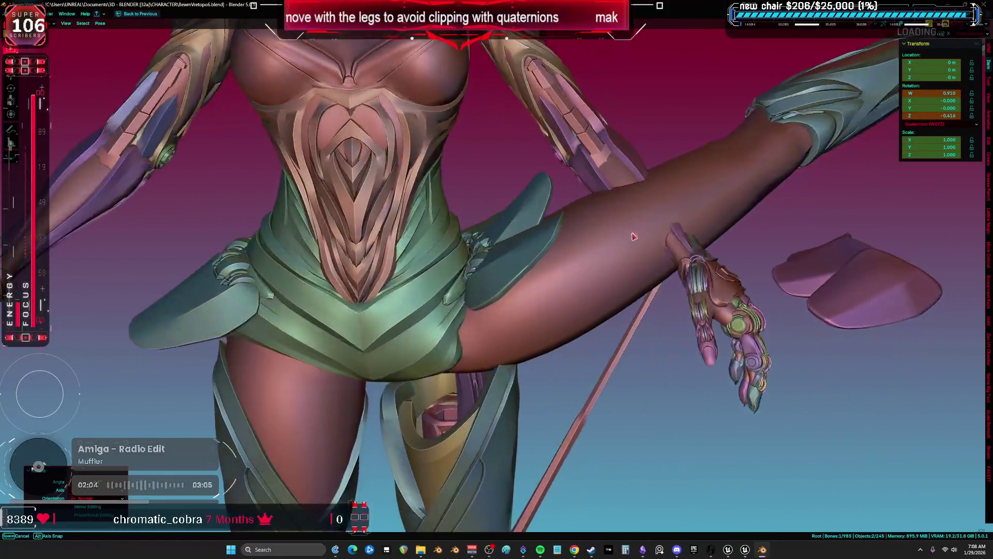
pyautogui.hotkey('shift', 'alt', 'z')
pyautogui.scroll(2, 514, 268)
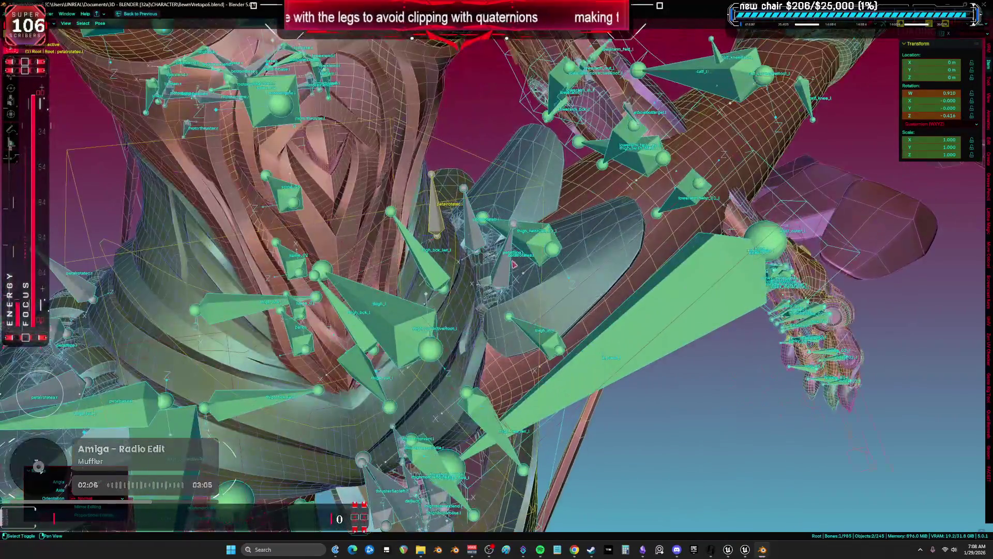
pyautogui.scroll(3, 520, 269)
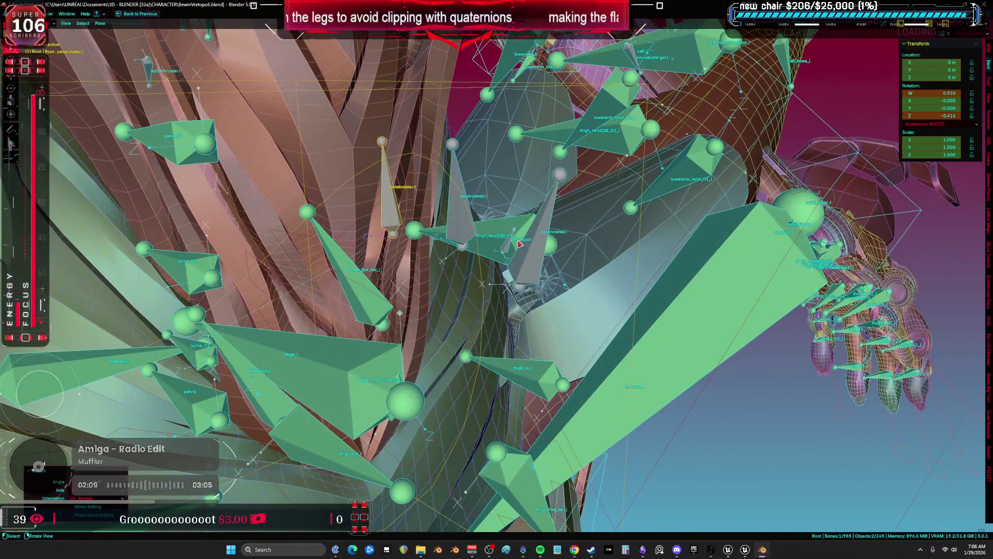
pyautogui.click(509, 244)
pyautogui.press('r')
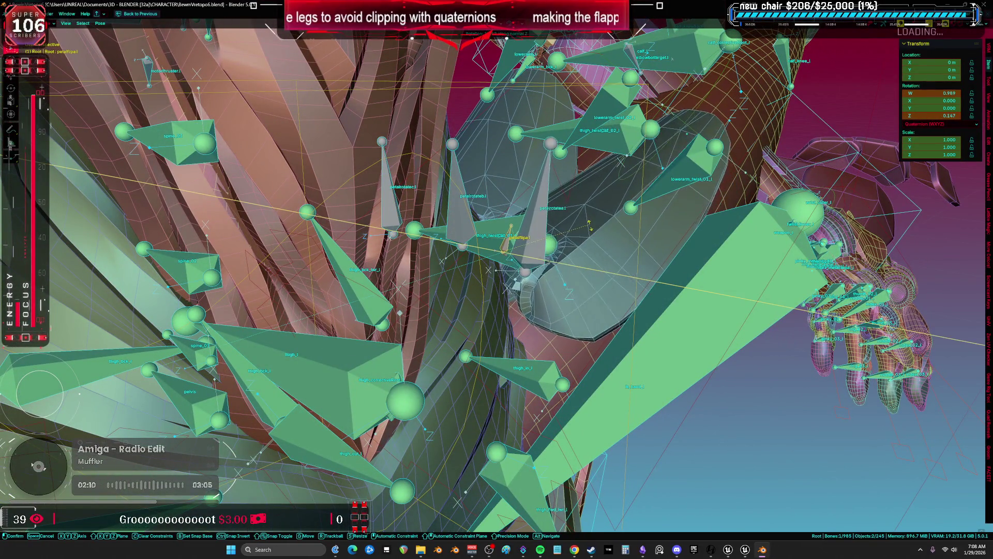
pyautogui.press('Escape')
# - Select petalrotatea.l and petalrotatec.l together and restore the split animation layout
pyautogui.click(539, 252)
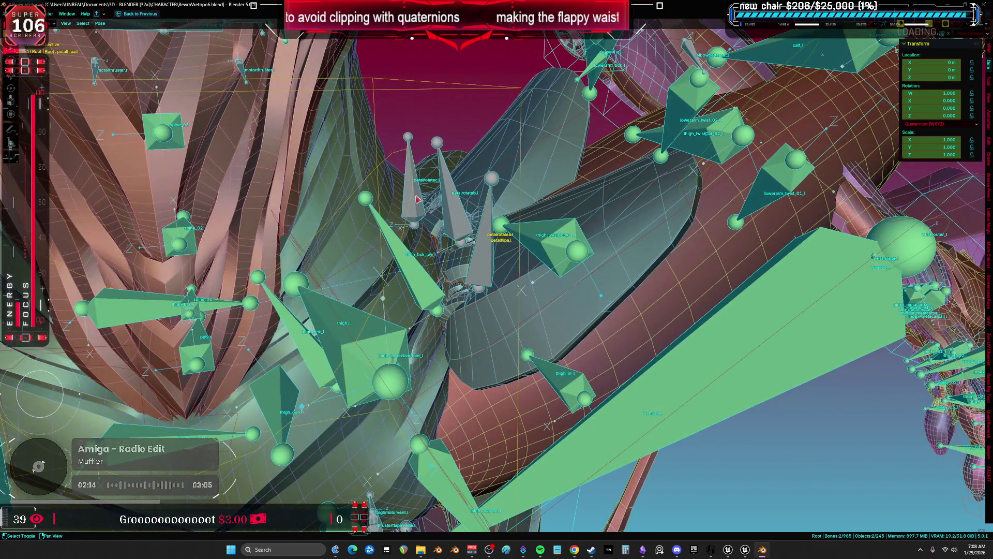
pyautogui.keyDown('shift'); pyautogui.click(425, 200); pyautogui.keyUp('shift')
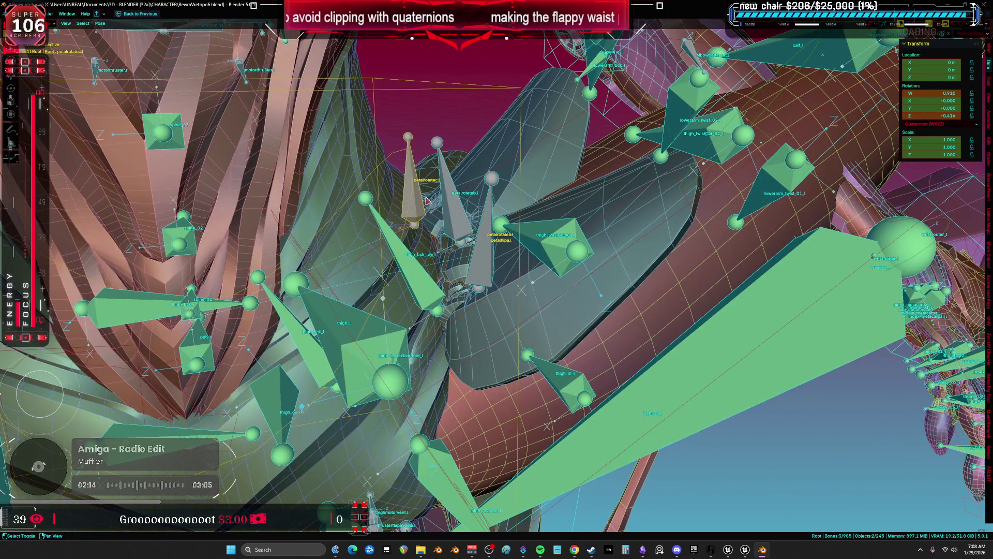
pyautogui.moveTo(470, 210)
pyautogui.mouseDown()
pyautogui.moveTo(487, 206)
pyautogui.moveTo(441, 164)
pyautogui.mouseUp()
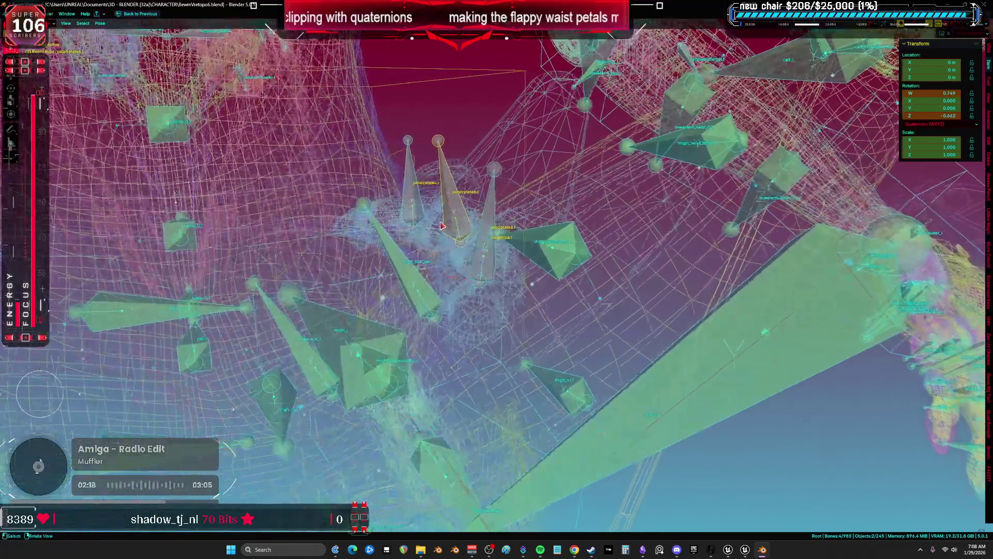
pyautogui.rightClick(440, 164)
pyautogui.press('Escape')
pyautogui.hotkey('ctrl', 'space')
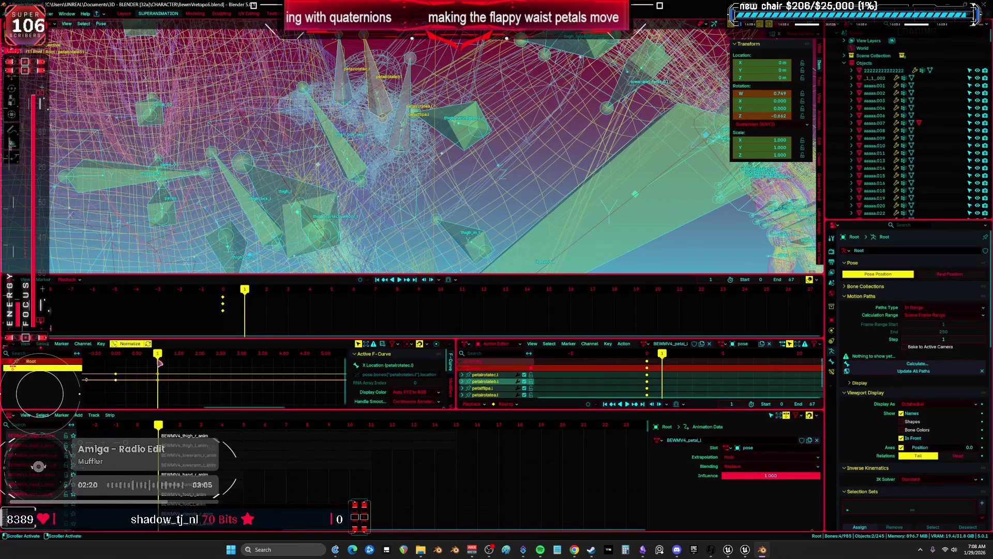
# - Insert a keyframe on the selected petal bones, then maximize the viewport and zoom out over the rig
pyautogui.rightClick(392, 154)
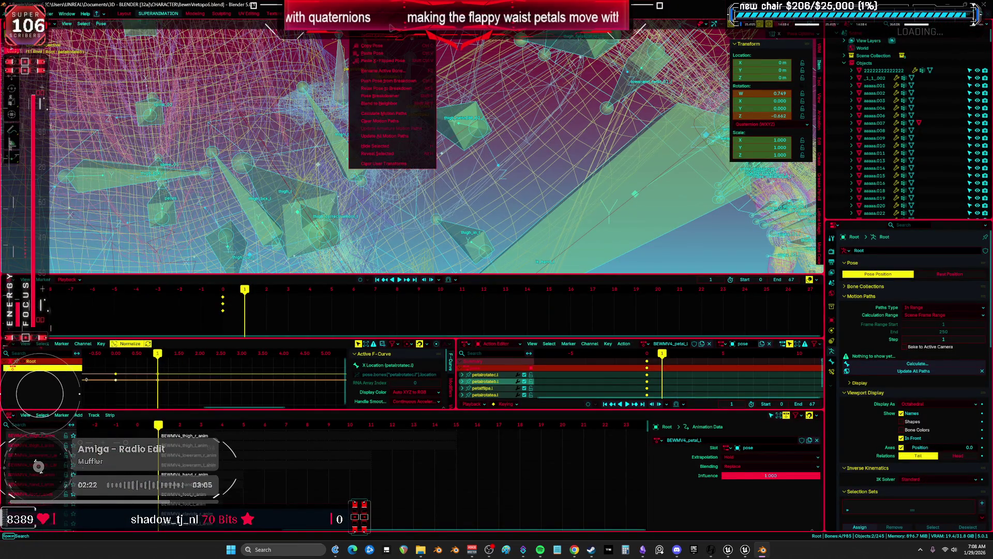
pyautogui.moveTo(392, 33); pyautogui.dragTo(519, 234)
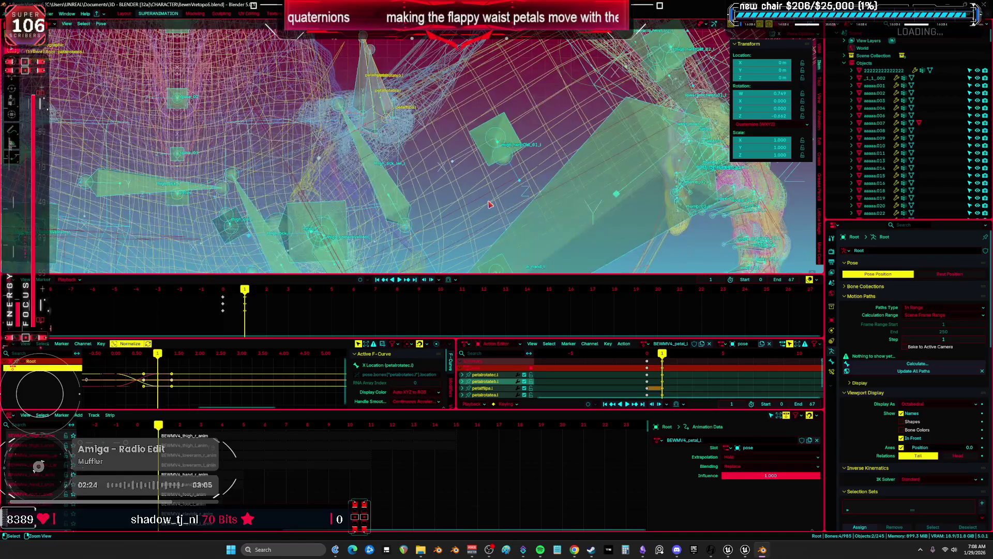
pyautogui.hotkey('ctrl', 'space')
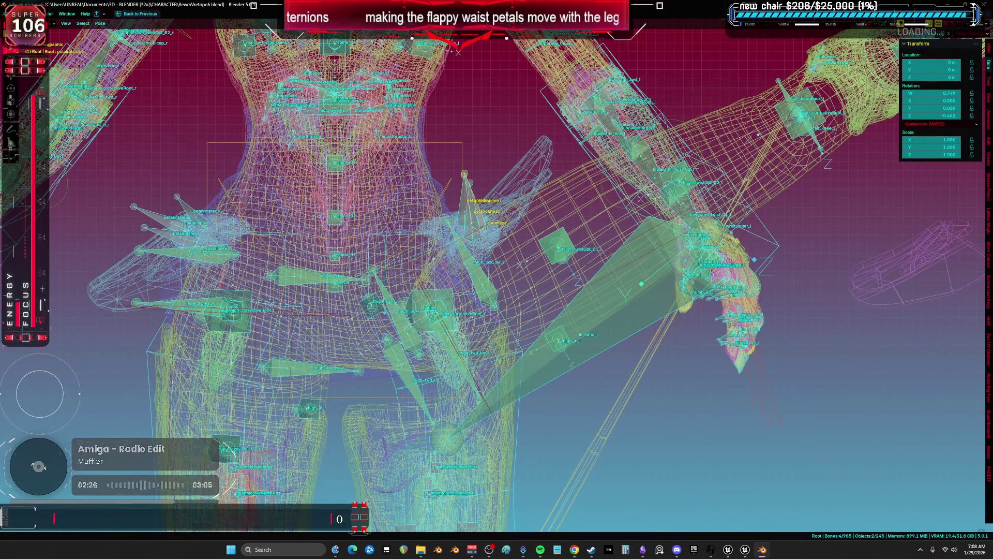
pyautogui.moveTo(507, 310)
pyautogui.mouseDown()
pyautogui.moveTo(525, 275)
pyautogui.moveTo(638, 281)
pyautogui.moveTo(699, 167)
pyautogui.mouseUp()
pyautogui.scroll(-5, 638, 281)
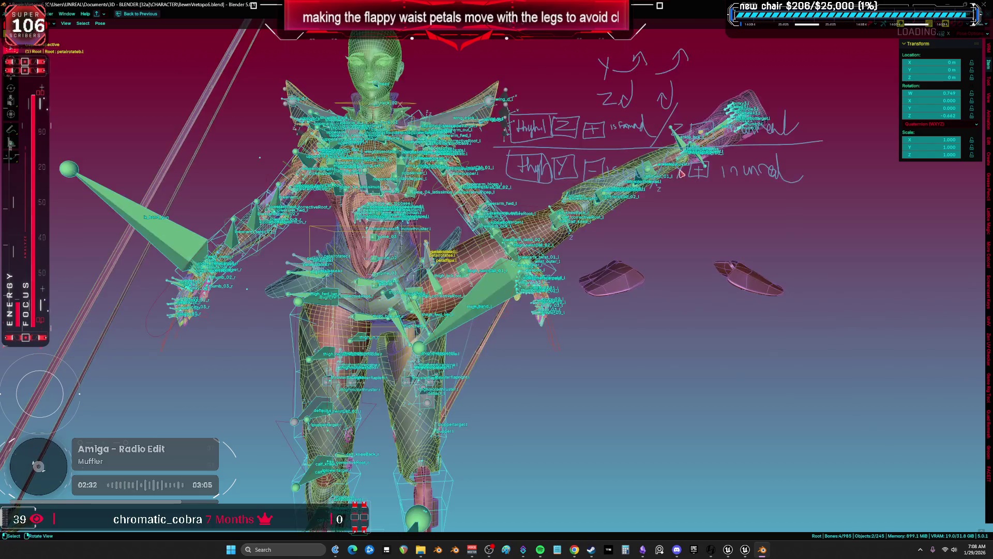
# - Reset the rig's pose to rest with Clear User Transforms
pyautogui.hotkey('ctrl', 'Tab')
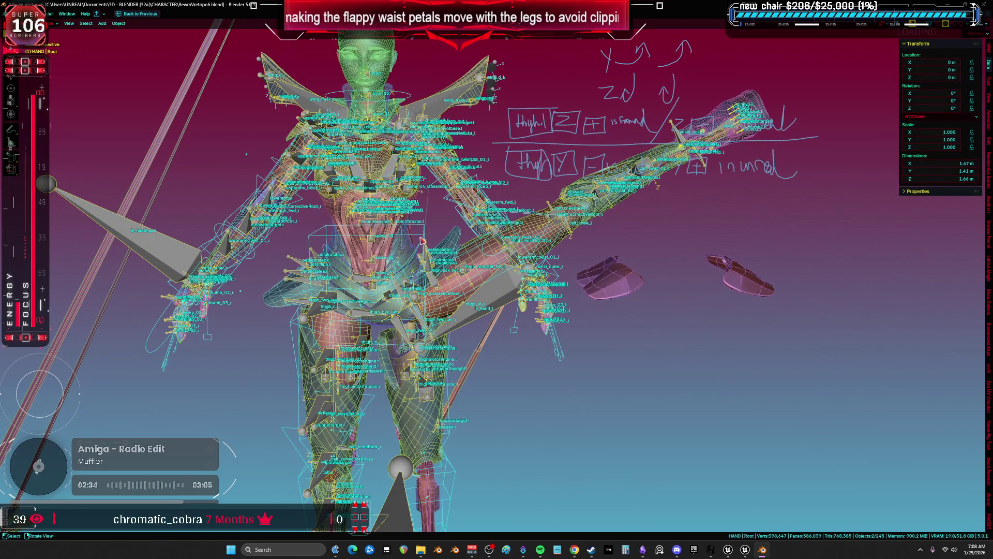
pyautogui.hotkey('ctrl', 'Tab')
pyautogui.scroll(-3, 727, 164)
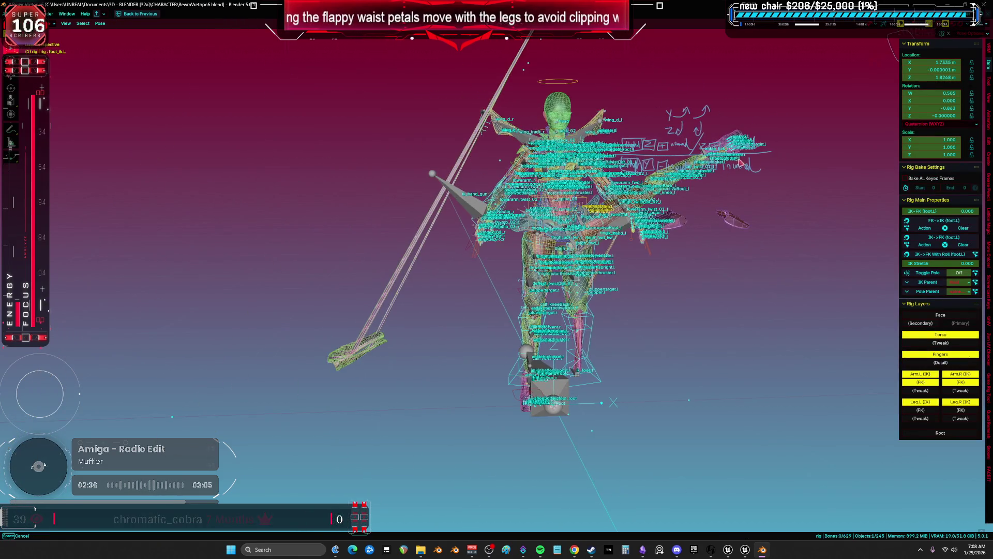
pyautogui.moveTo(756, 158); pyautogui.dragTo(806, 102)
pyautogui.press('g')
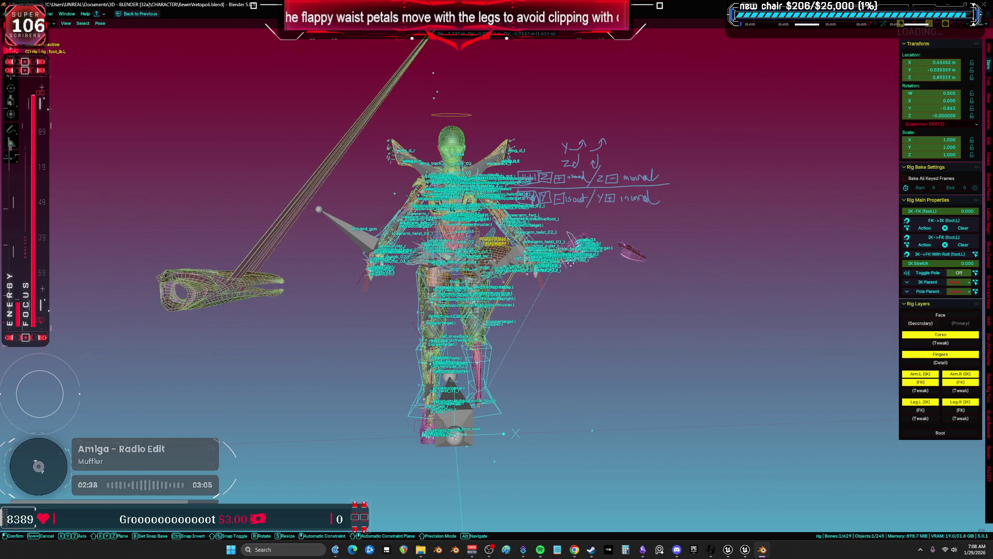
pyautogui.click(545, 283)
pyautogui.rightClick(545, 283)
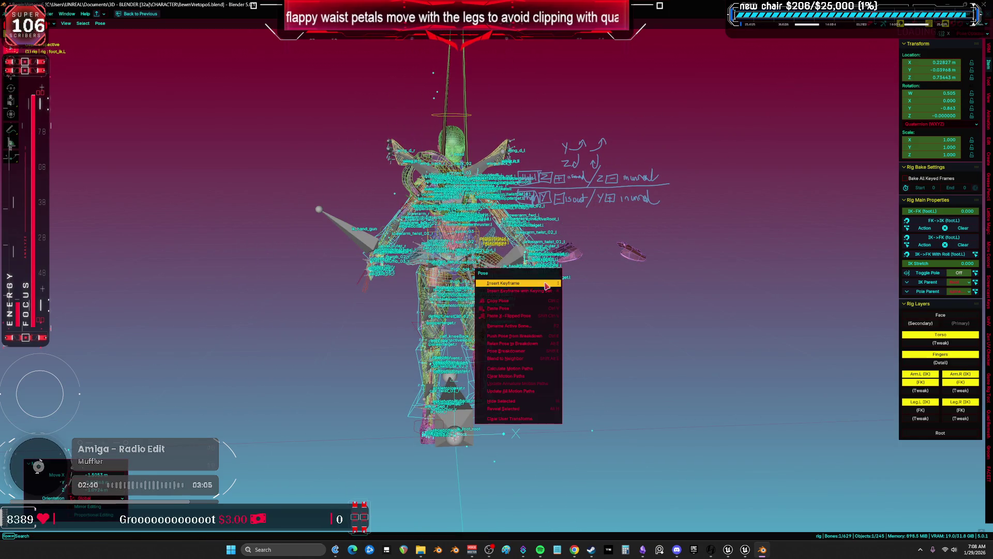
pyautogui.rightClick(521, 420)
pyautogui.click(514, 532)
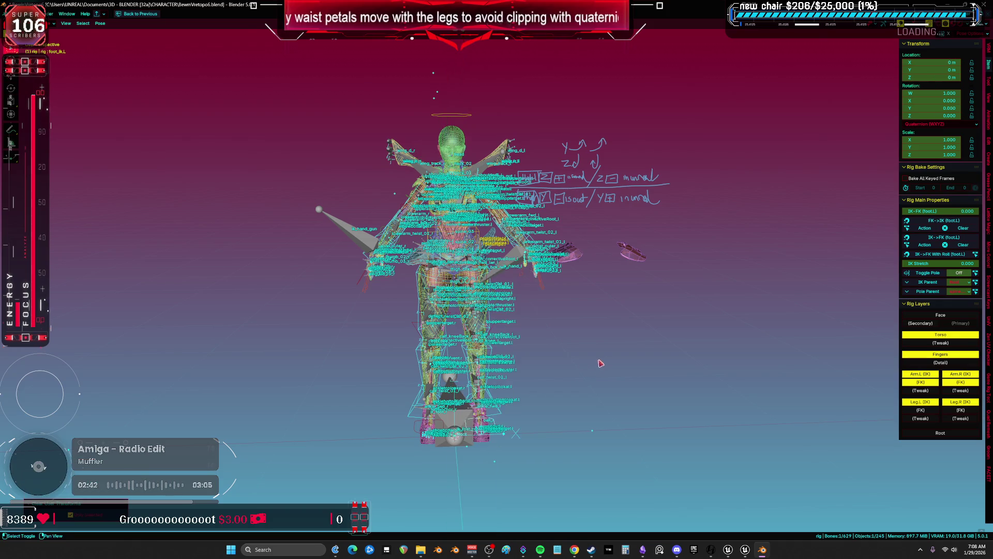
# - In Right Ortho view, lift foot_ik.L to about 1.34 m height and zoom into the hips
pyautogui.press('KP_3')
pyautogui.hotkey('shift', 'alt', 'z')
pyautogui.press('g')
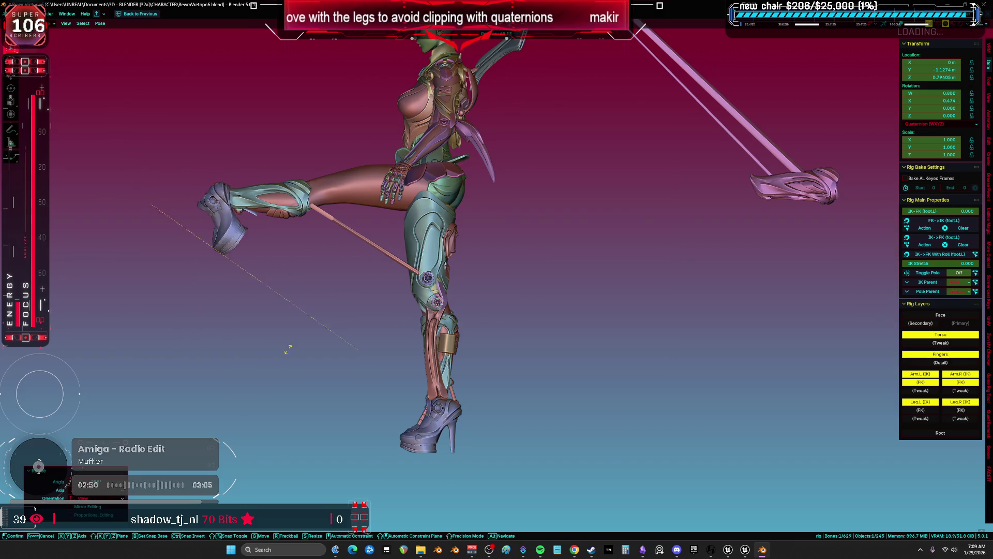
pyautogui.press('g')
pyautogui.scroll(5, 357, 235)
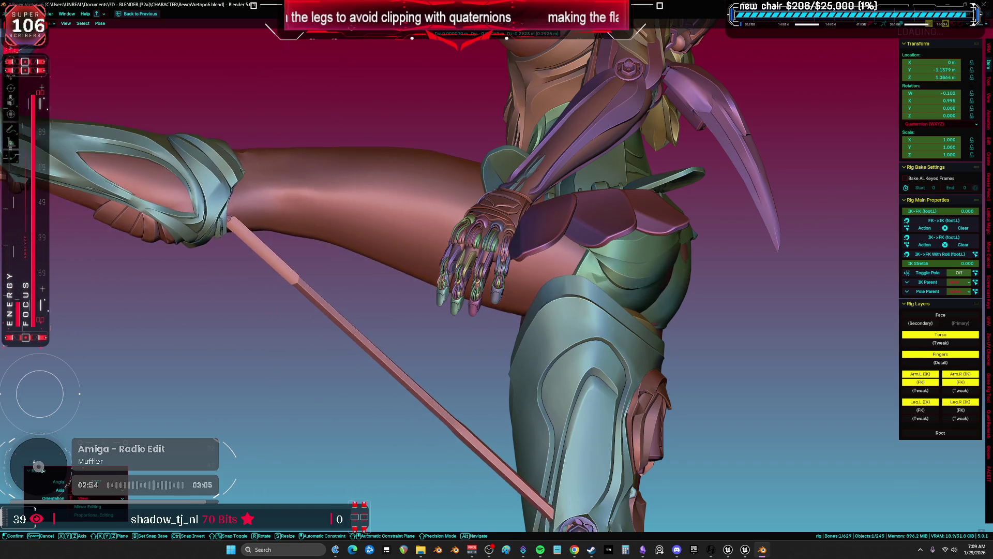
pyautogui.click(339, 114)
pyautogui.moveTo(339, 114); pyautogui.dragTo(283, 246)
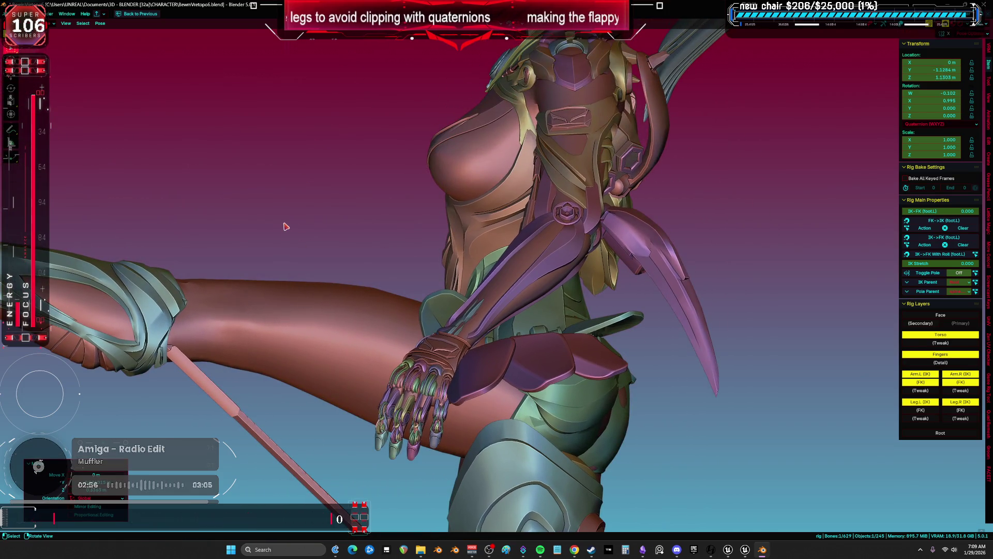
pyautogui.press('g')
pyautogui.scroll(-5, 306, 165)
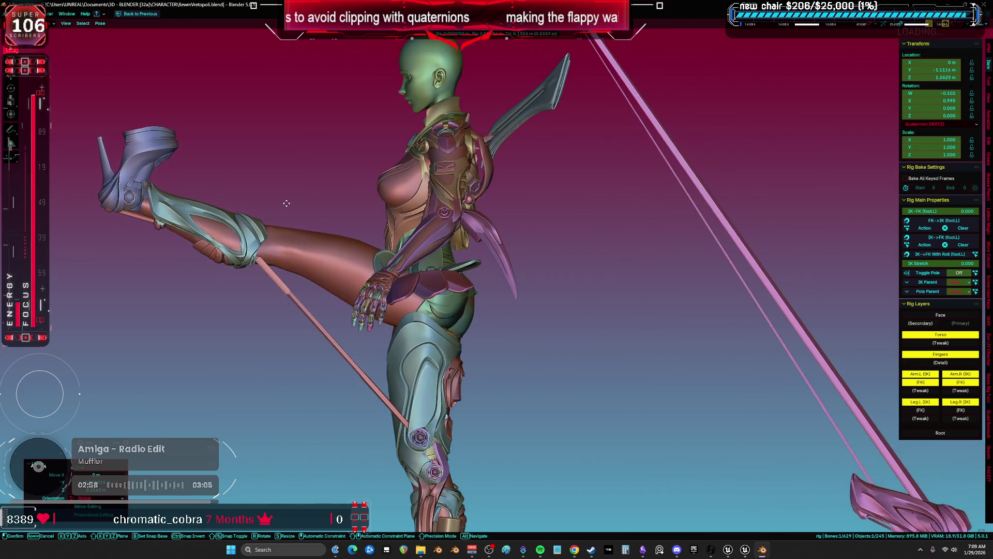
pyautogui.press('r')
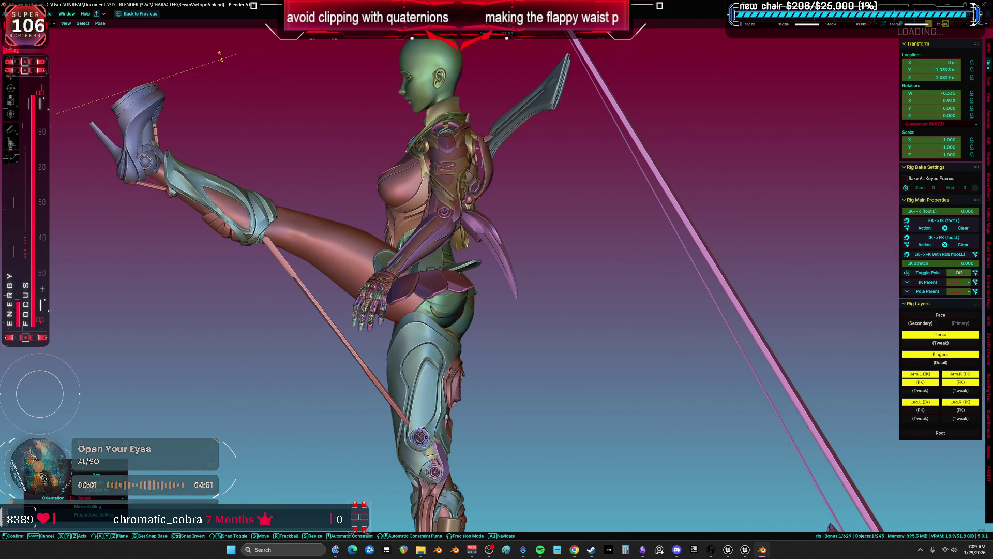
pyautogui.scroll(6, 193, 131)
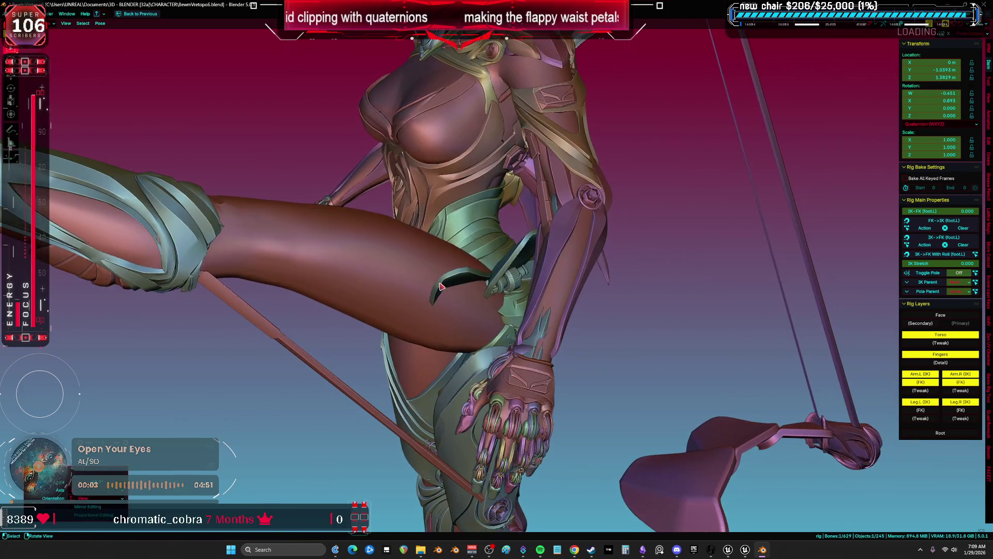
pyautogui.scroll(4, 469, 318)
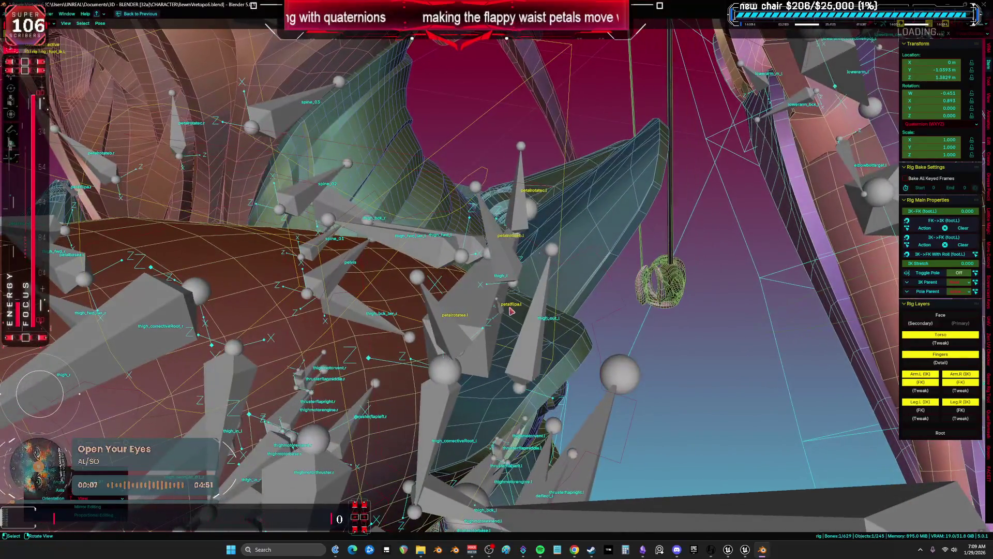
# - Return to Pose Mode and view the shaded mesh without overlays
pyautogui.hotkey('ctrl', 'z')
pyautogui.hotkey('ctrl', 'Tab')
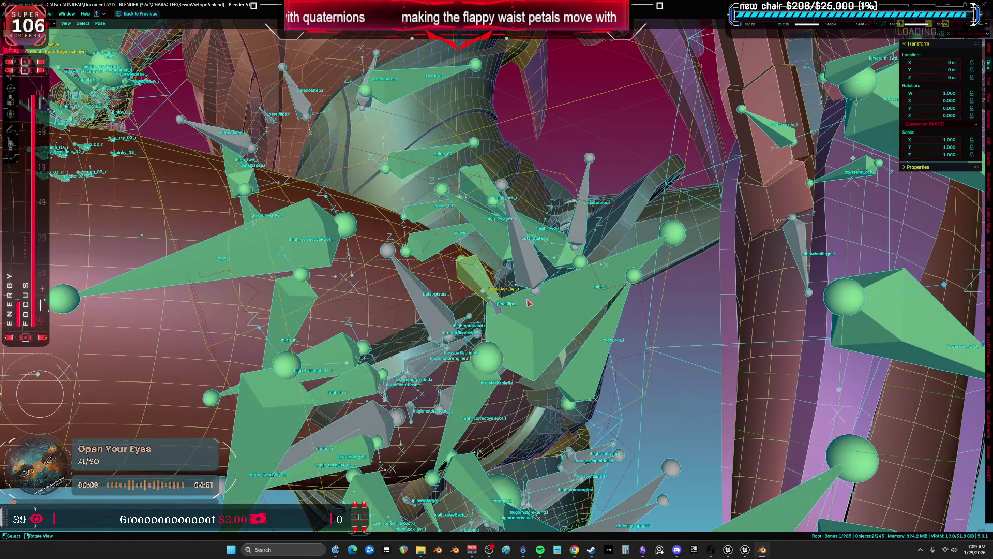
pyautogui.hotkey('shift', 'alt', 'z')
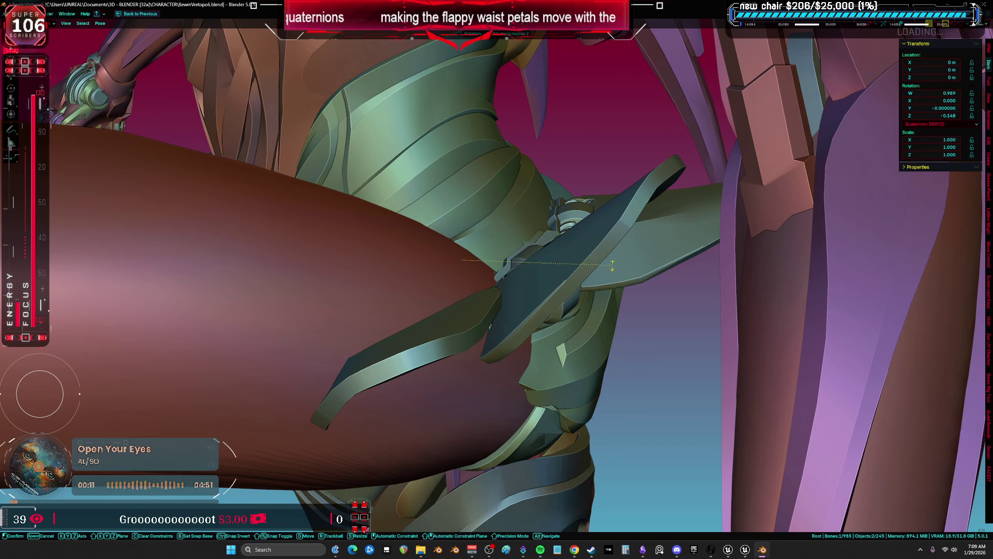
pyautogui.press('Escape')
pyautogui.hotkey('shift', 'alt', 'z')
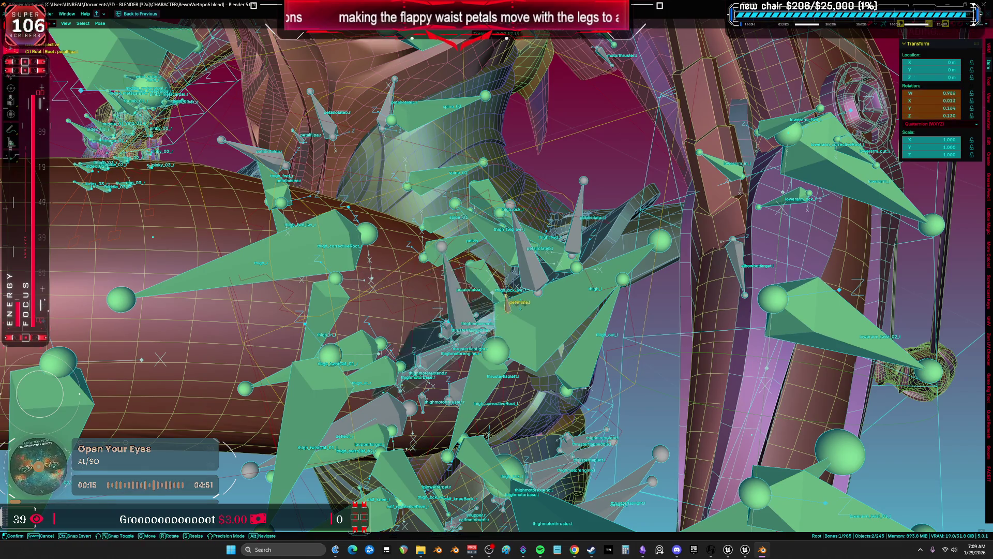
# - Swing the waist petal bone horizontal with an R Z rotation, checking it around the hip
pyautogui.press('KP_Decimal')
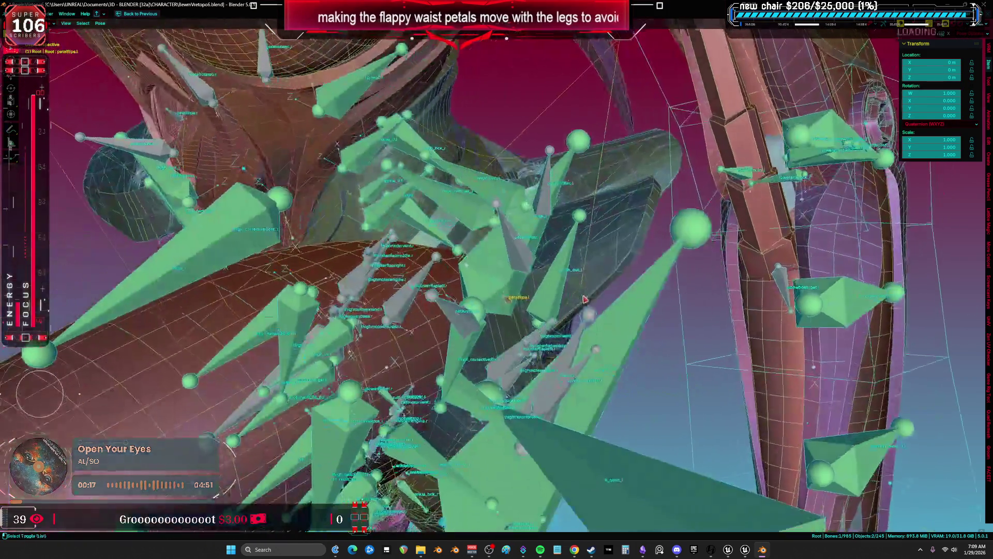
pyautogui.hotkey('shift', 'alt', 'z')
pyautogui.press('r')
pyautogui.press('y')
pyautogui.press('y')
pyautogui.press('z')
pyautogui.press('z')
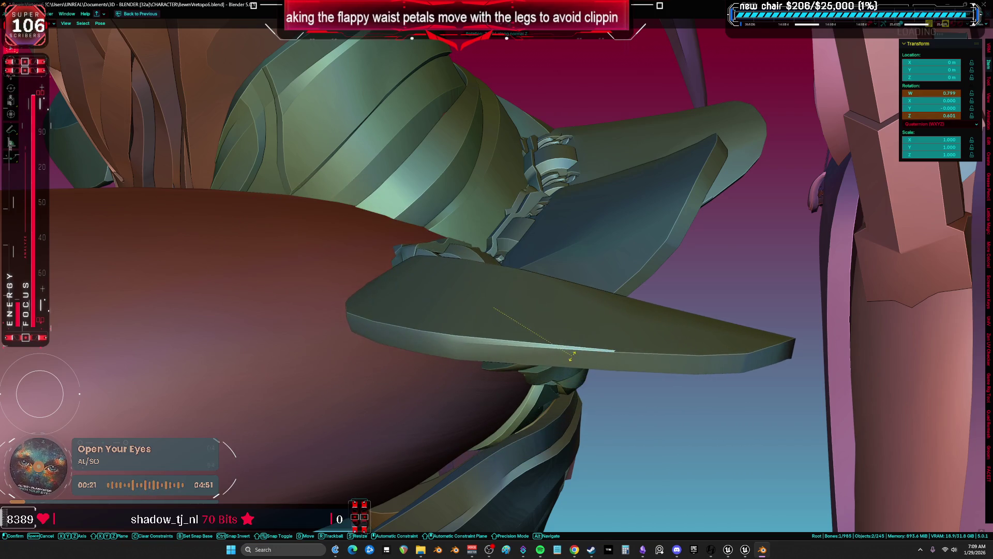
pyautogui.click(574, 376)
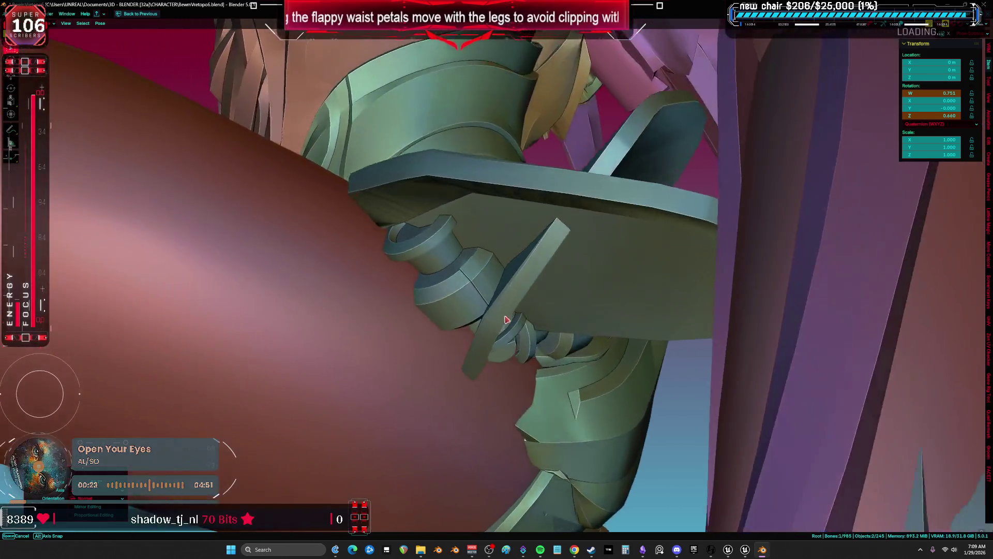
pyautogui.moveTo(507, 320)
pyautogui.mouseDown()
pyautogui.moveTo(564, 347)
pyautogui.moveTo(546, 337)
pyautogui.moveTo(595, 310)
pyautogui.mouseUp()
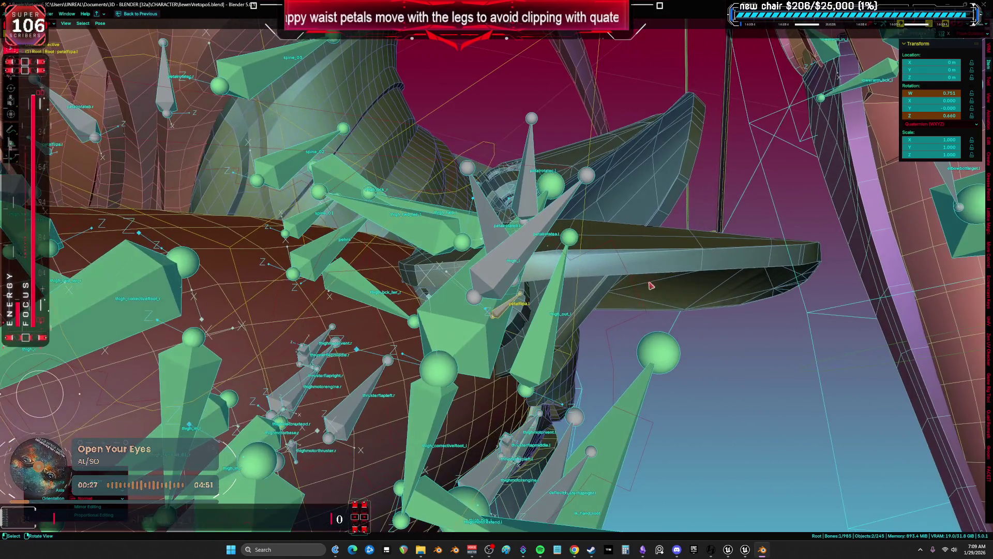
pyautogui.rightClick(661, 296)
pyautogui.moveTo(661, 297)
pyautogui.mouseDown()
pyautogui.moveTo(537, 261)
pyautogui.moveTo(554, 284)
pyautogui.moveTo(542, 257)
pyautogui.moveTo(473, 251)
pyautogui.moveTo(496, 248)
pyautogui.moveTo(517, 269)
pyautogui.moveTo(556, 256)
pyautogui.moveTo(533, 262)
pyautogui.moveTo(570, 290)
pyautogui.moveTo(613, 291)
pyautogui.moveTo(555, 275)
pyautogui.moveTo(592, 288)
pyautogui.moveTo(559, 299)
pyautogui.moveTo(462, 284)
pyautogui.mouseUp()
pyautogui.click(611, 300)
# - Select all bones, clear them back to their rest pose, and switch to Object Mode
pyautogui.click(549, 288)
pyautogui.rightClick(555, 276)
pyautogui.press('a')
pyautogui.click(523, 292)
pyautogui.hotkey('ctrl', 'Tab')
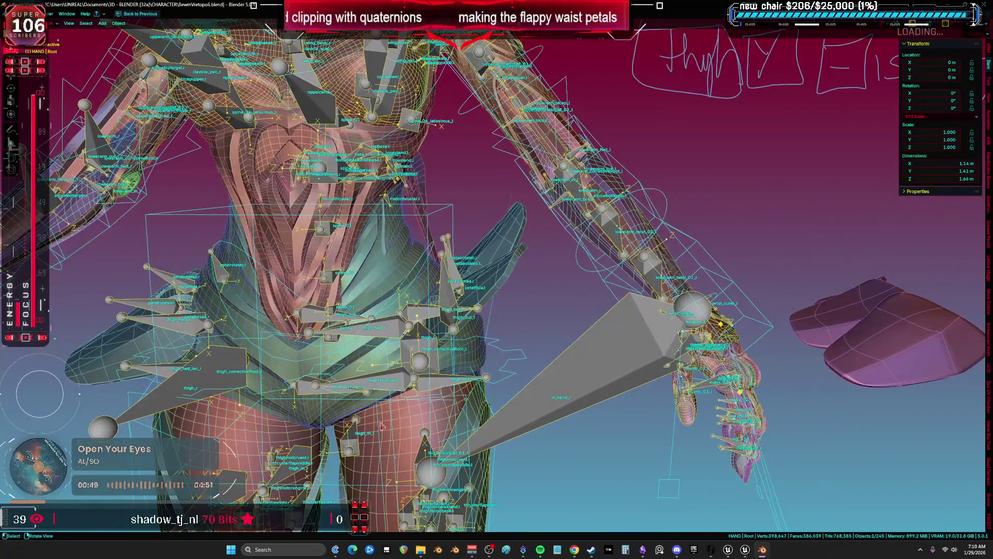
# - In the restored animation layout, apply Pose > Clear Transform > All and maximize the viewport
pyautogui.hotkey('ctrl', 'space')
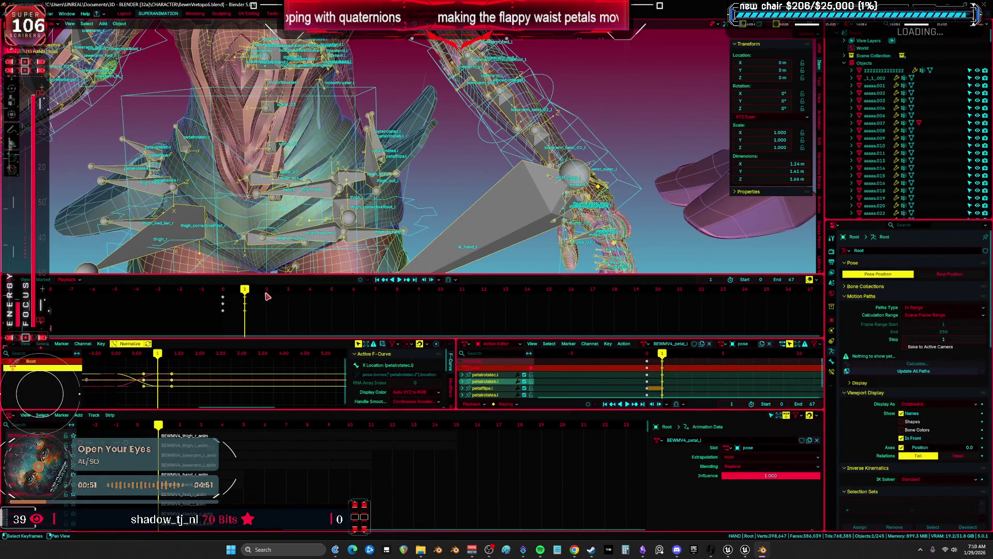
pyautogui.press('a')
pyautogui.hotkey('ctrl', 'Tab')
pyautogui.click(99, 26)
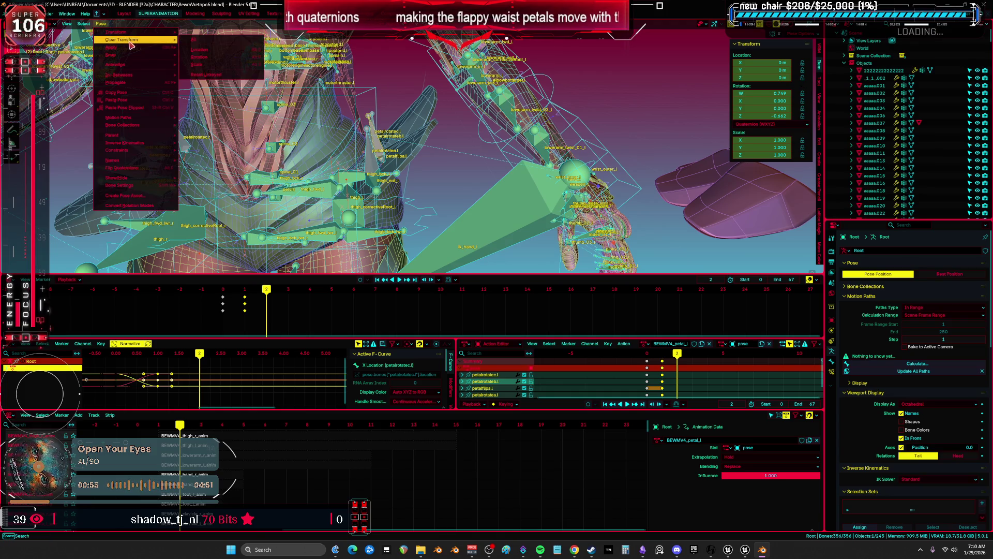
pyautogui.click(221, 43)
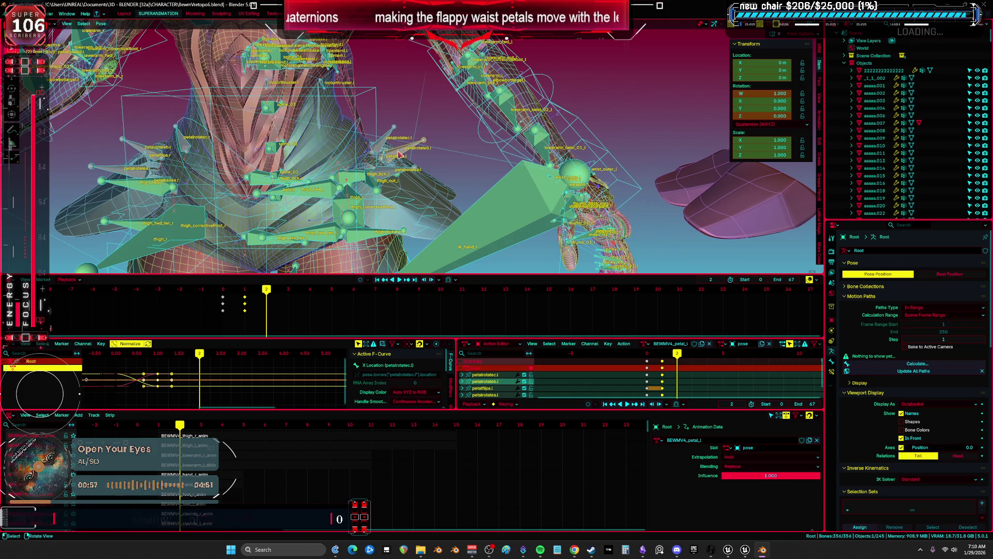
pyautogui.hotkey('ctrl', 'space')
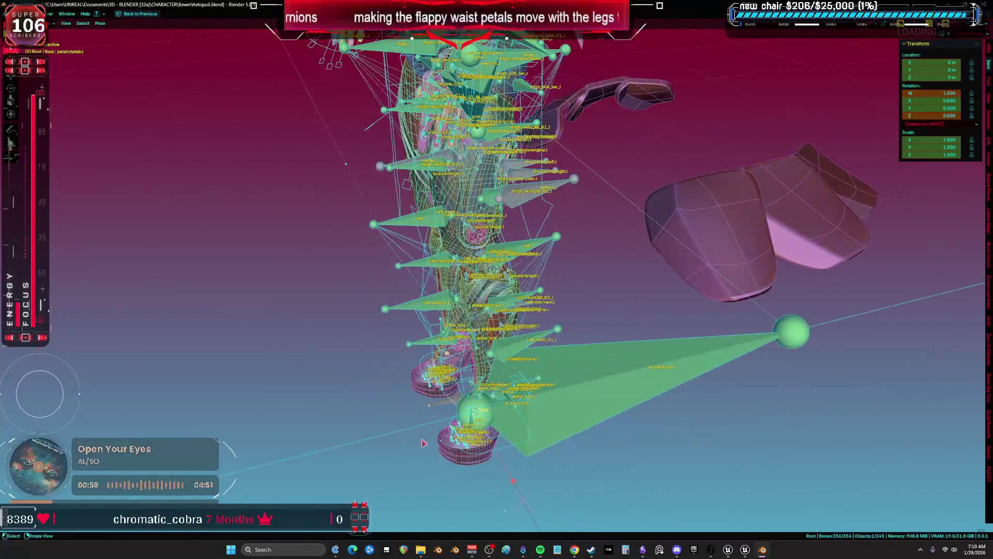
# - Re-enter Pose Mode in a side view without overlays and start lifting the leg IK control
pyautogui.hotkey('ctrl', 'Tab')
pyautogui.press('KP_1')
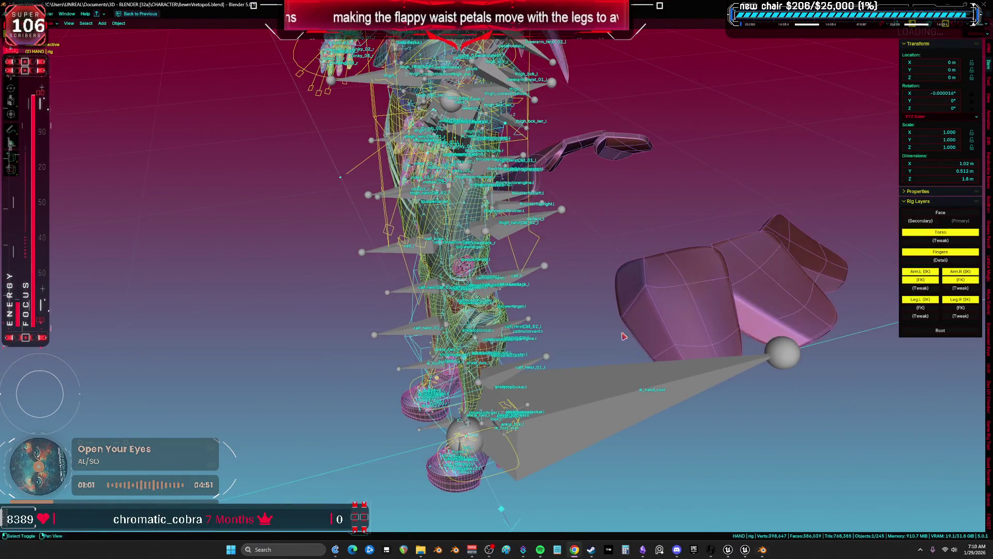
pyautogui.hotkey('shift', 'alt', 'z')
pyautogui.hotkey('shift', 'alt', 'z')
pyautogui.hotkey('shift', 'alt', 'z')
pyautogui.hotkey('shift', 'alt', 'z')
pyautogui.press('KP_8')
pyautogui.press('KP_8')
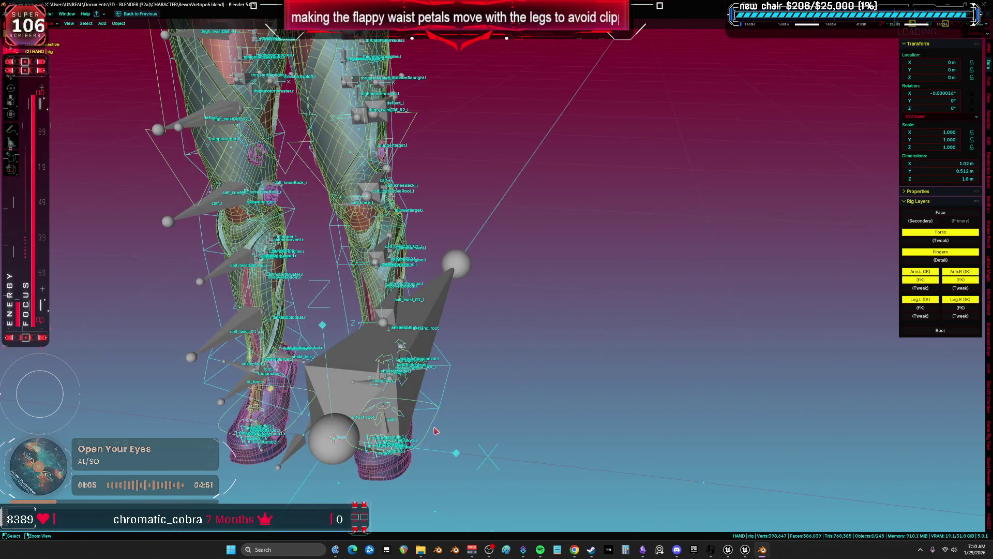
pyautogui.hotkey('ctrl', 'Tab')
pyautogui.press('KP_1')
pyautogui.press('KP_3')
pyautogui.hotkey('shift', 'alt', 'z')
pyautogui.press('g')
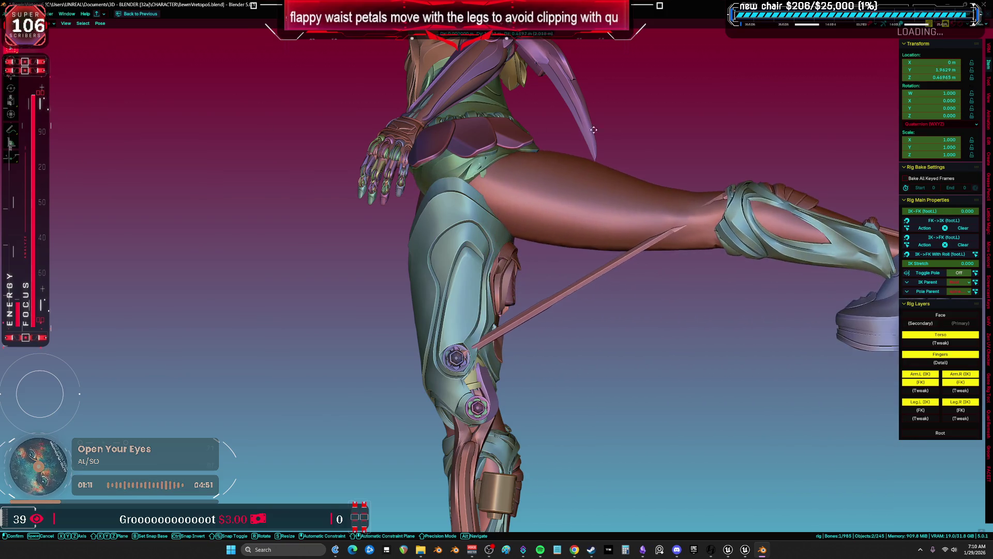
# - Raise the leg IK control to a higher position in side view
pyautogui.click(607, 162)
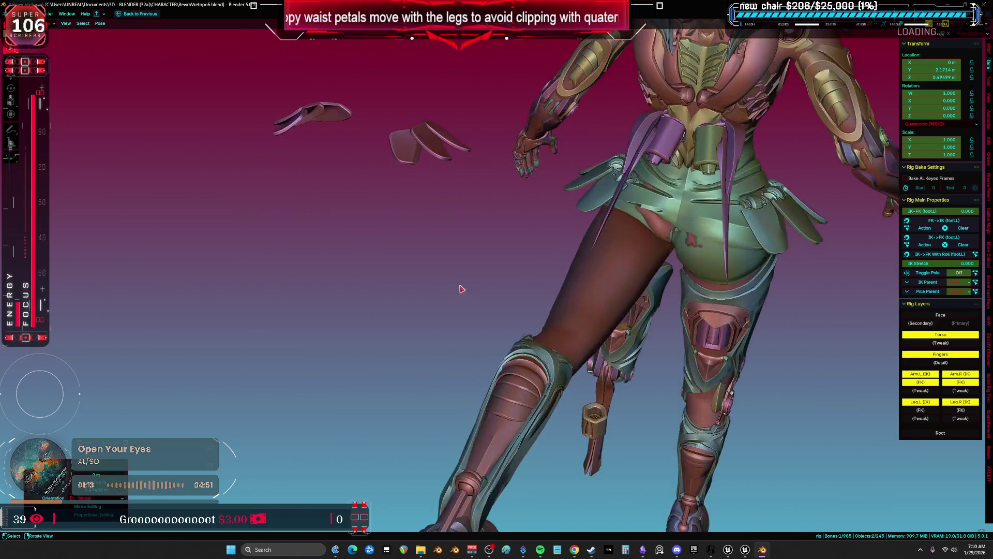
pyautogui.press('KP_3')
pyautogui.scroll(3, 654, 206)
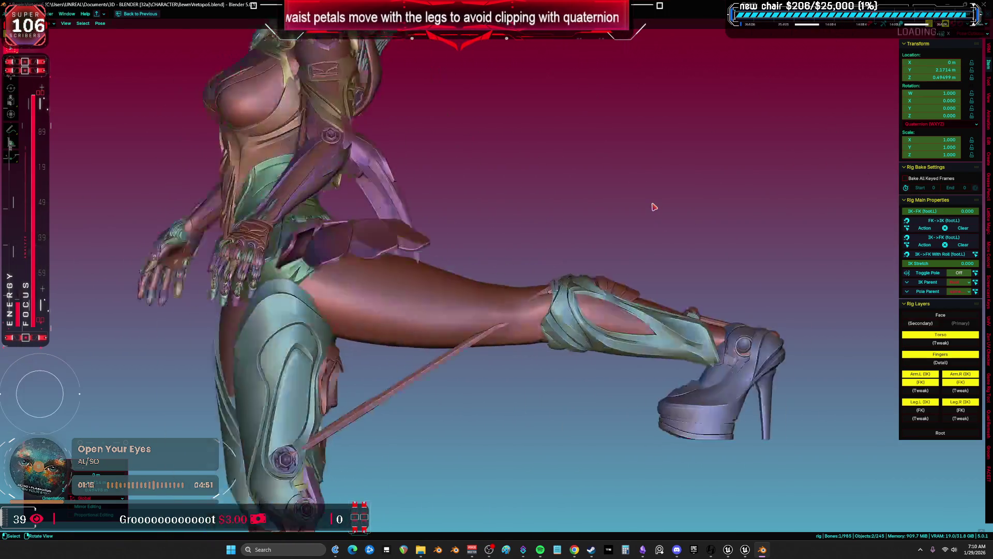
pyautogui.press('g')
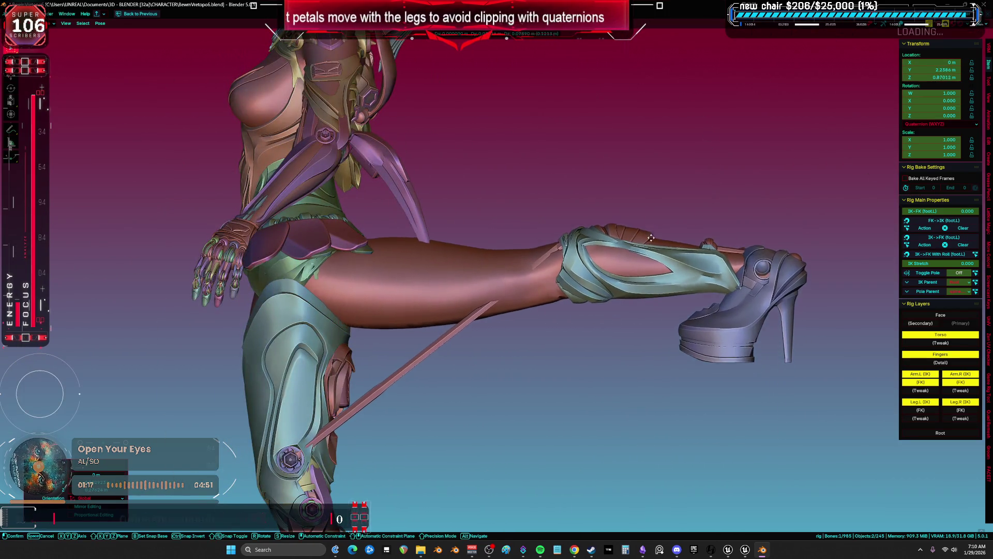
pyautogui.click(621, 171)
pyautogui.moveTo(445, 238); pyautogui.dragTo(618, 252)
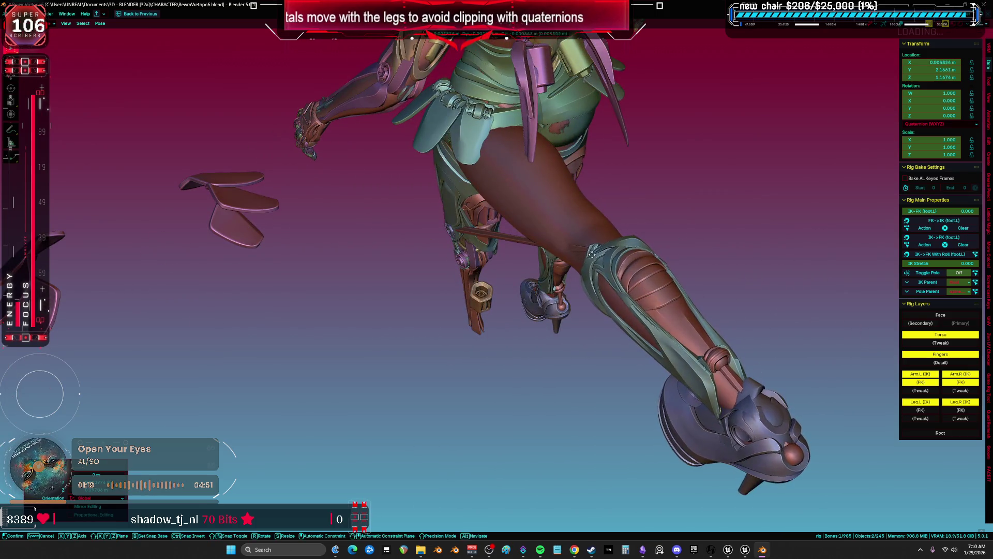
pyautogui.click(595, 253)
# - Reset the posed bones with Clear User Transforms and return to orthographic side view in X-ray
pyautogui.press('KP_3')
pyautogui.rightClick(554, 215)
pyautogui.click(553, 215)
pyautogui.scroll(-3, 408, 331)
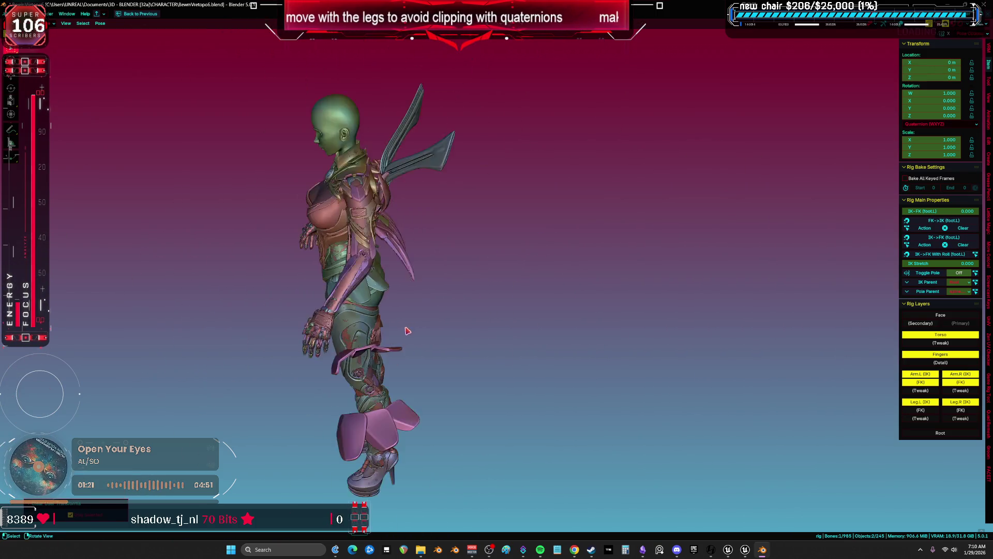
pyautogui.hotkey('alt', 'z')
pyautogui.moveTo(408, 331); pyautogui.dragTo(451, 322)
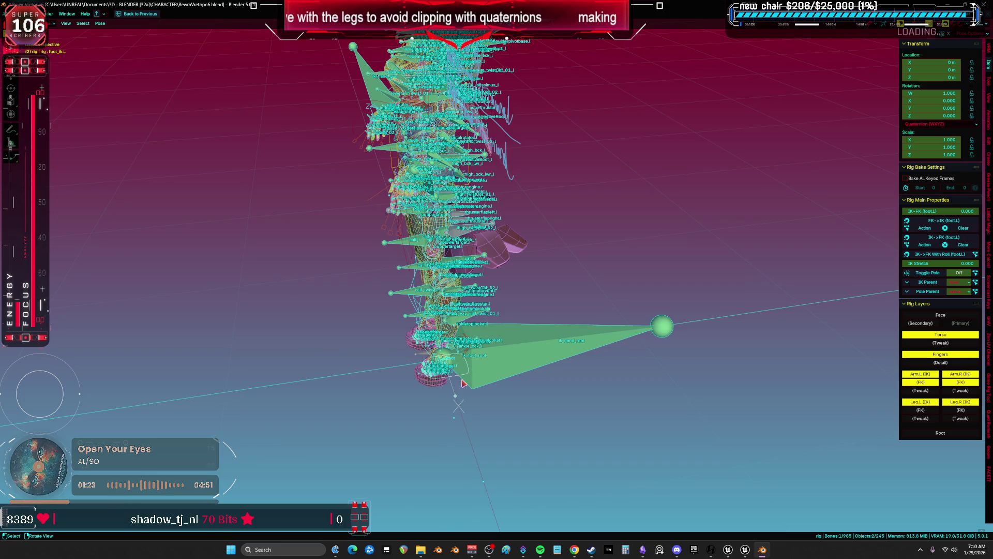
pyautogui.press('KP_3')
# - Move and rotate foot_ik.L upward into a high kick, then select petalflipa.l in X-ray
pyautogui.press('g')
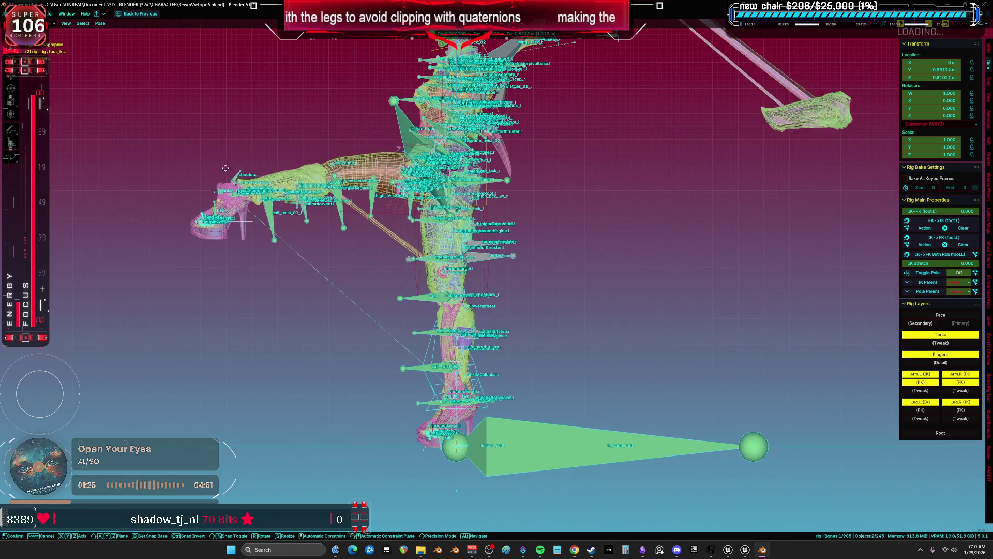
pyautogui.press('r')
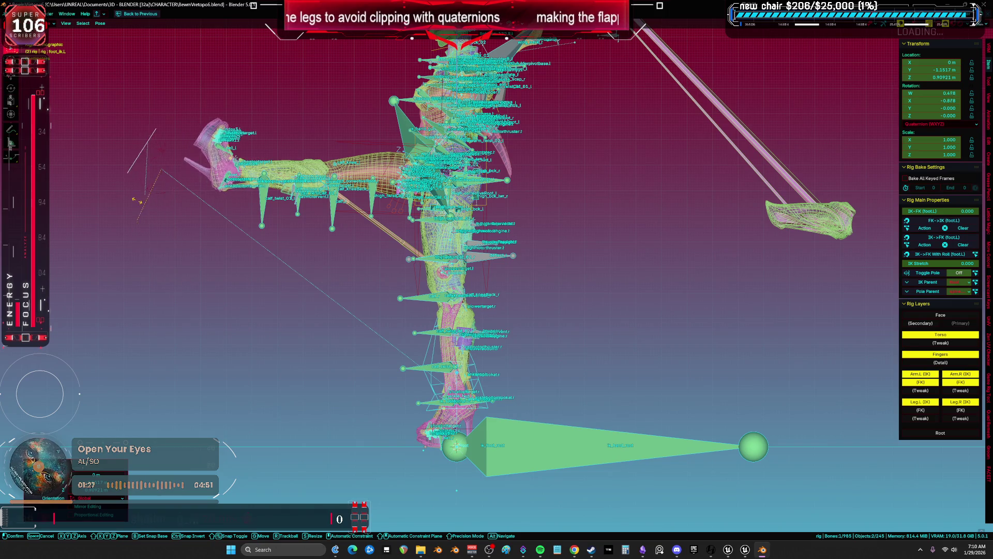
pyautogui.hotkey('alt', 'z')
pyautogui.scroll(3, 137, 220)
pyautogui.press('g')
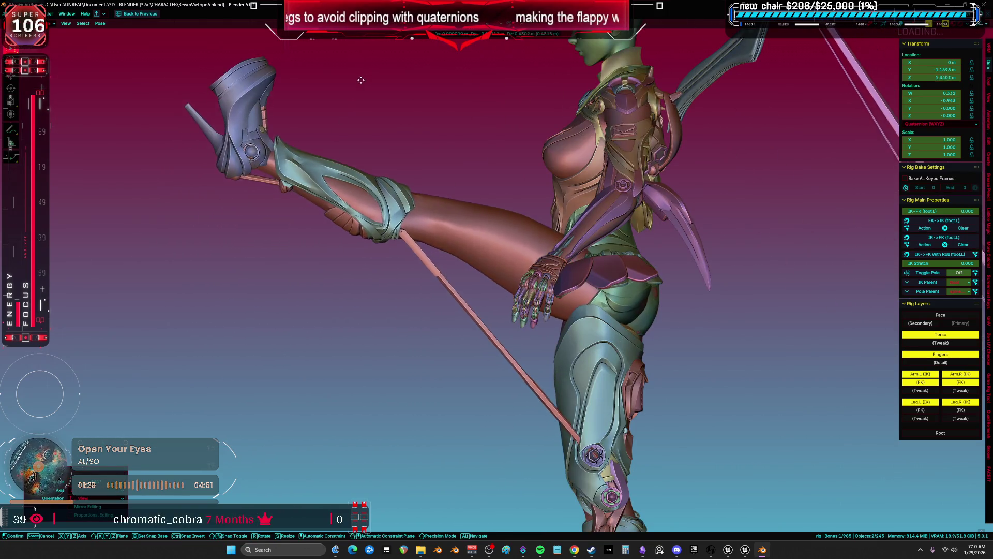
pyautogui.click(360, 77)
pyautogui.scroll(3, 527, 235)
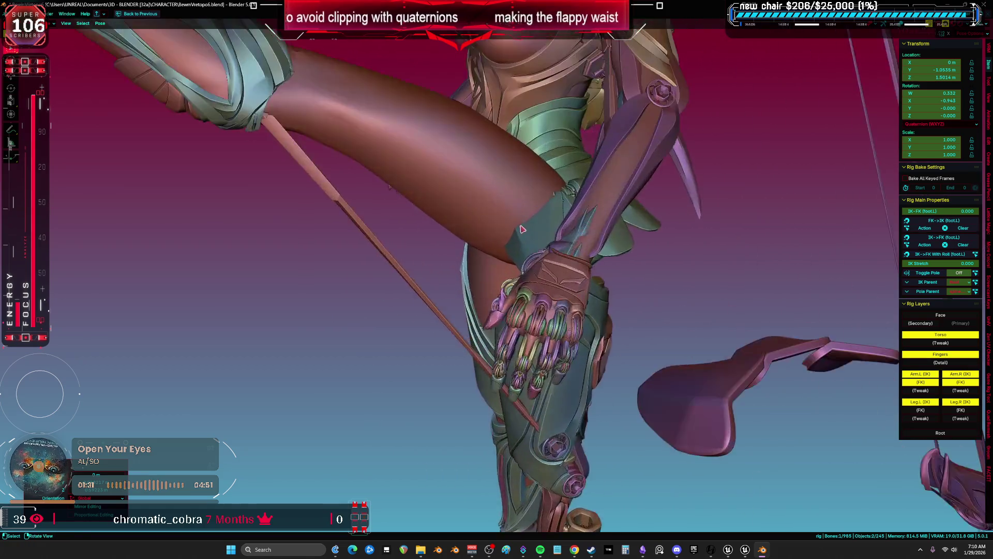
pyautogui.hotkey('alt', 'z')
pyautogui.scroll(5, 527, 235)
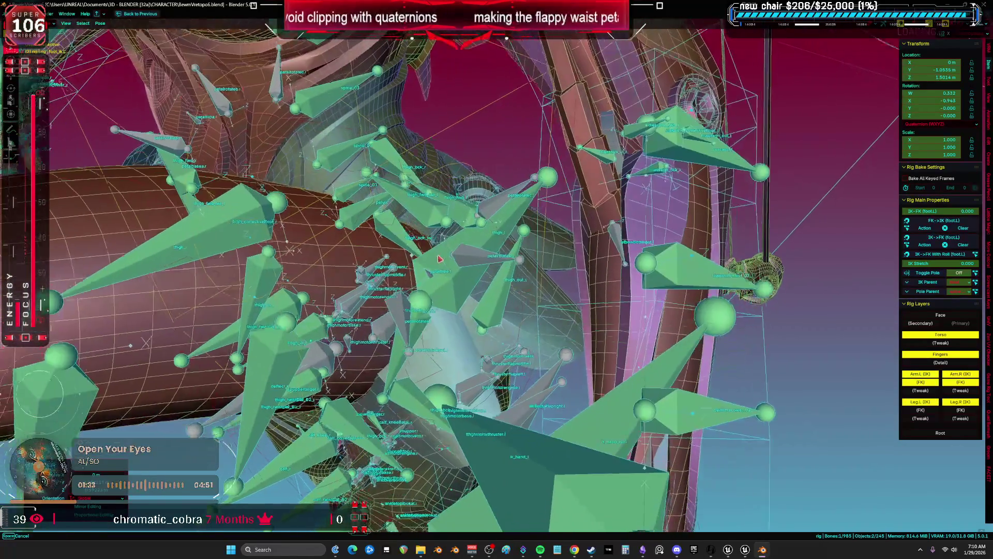
pyautogui.scroll(2, 438, 259)
pyautogui.click(439, 275)
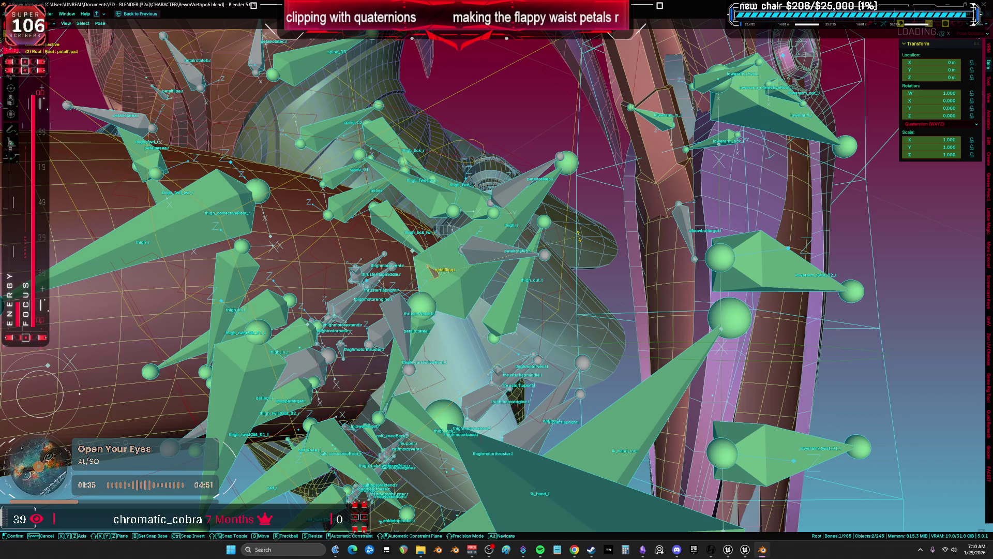
# - Rotate petalflipa.l around Z to swing it clear of the raised leg, checking the mesh
pyautogui.press('y')
pyautogui.press('z')
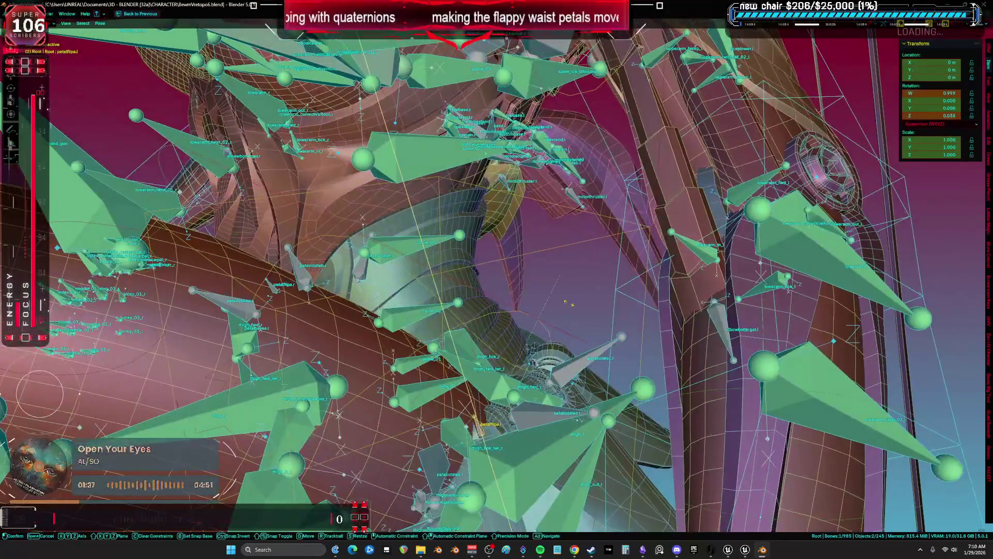
pyautogui.click(462, 279)
pyautogui.hotkey('shift', 'alt', 'z')
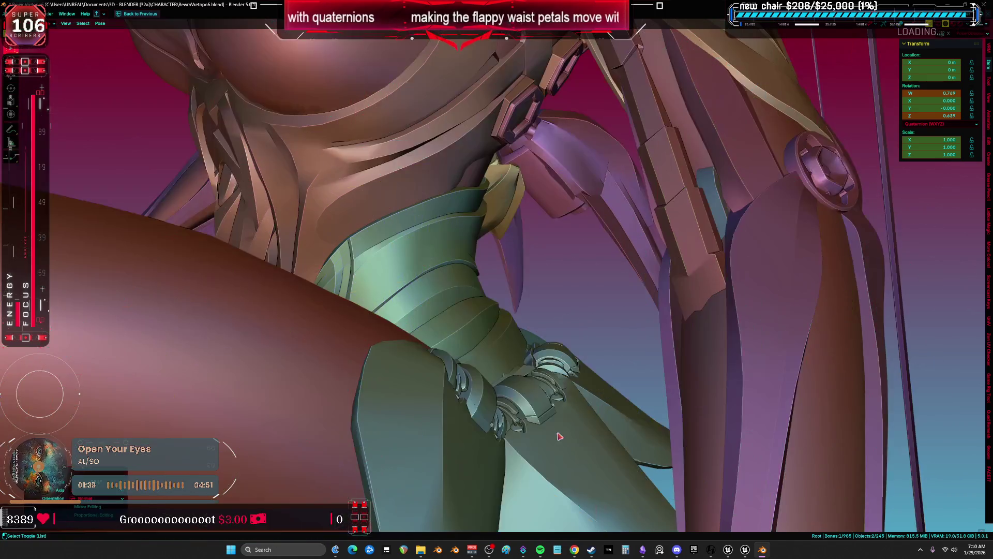
pyautogui.scroll(-5, 462, 280)
pyautogui.hotkey('shift', 'alt', 'z')
# - Select petalrotatea.l, keyframe the petal bones at frame 2, and restore the split animation layout
pyautogui.rightClick(428, 291)
pyautogui.press('Escape')
pyautogui.scroll(4, 386, 299)
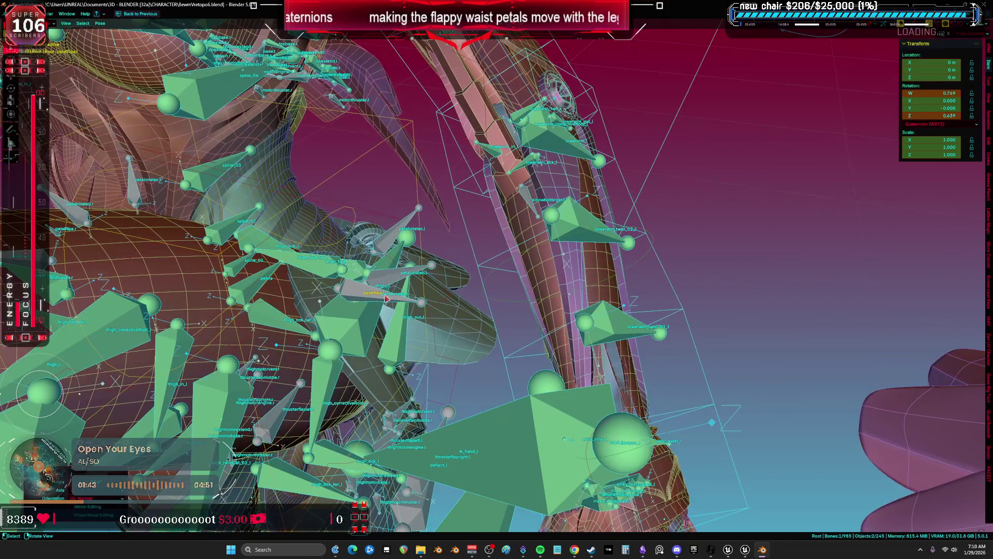
pyautogui.rightClick(373, 335)
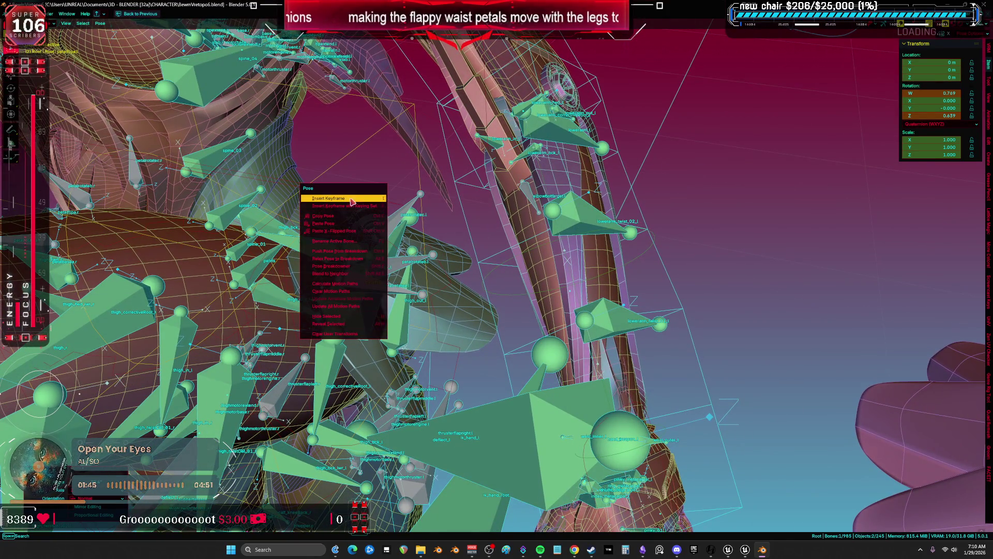
pyautogui.press('Escape')
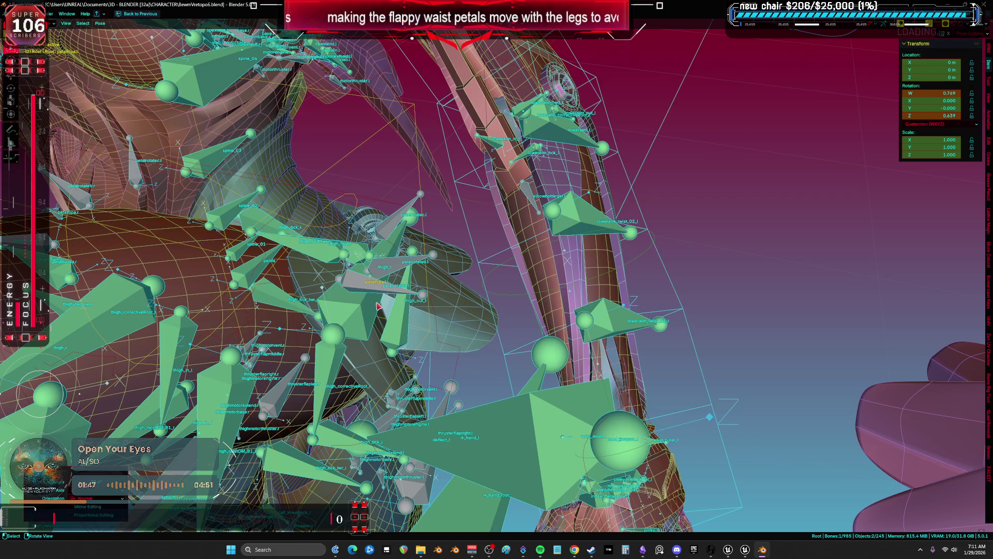
pyautogui.click(371, 283)
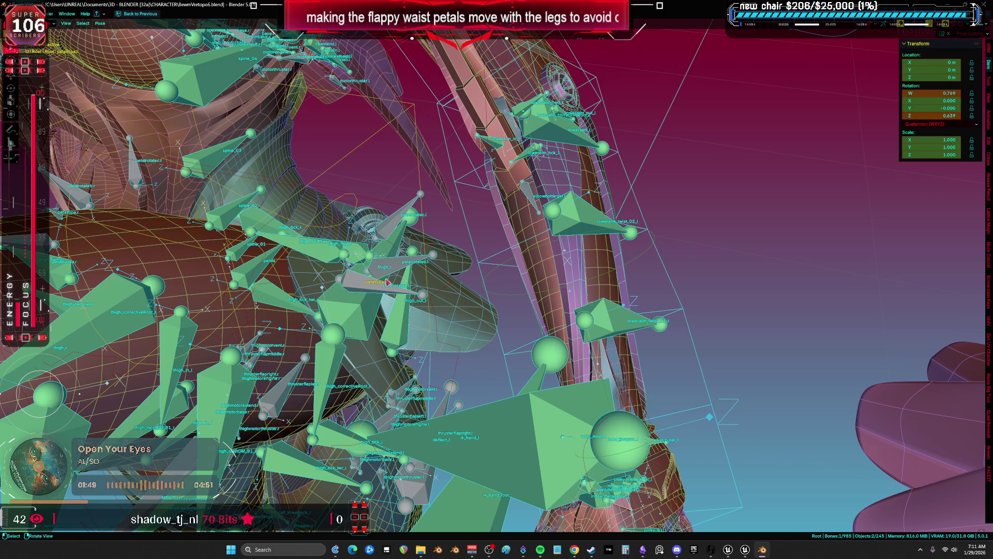
pyautogui.rightClick(458, 278)
pyautogui.click(431, 141)
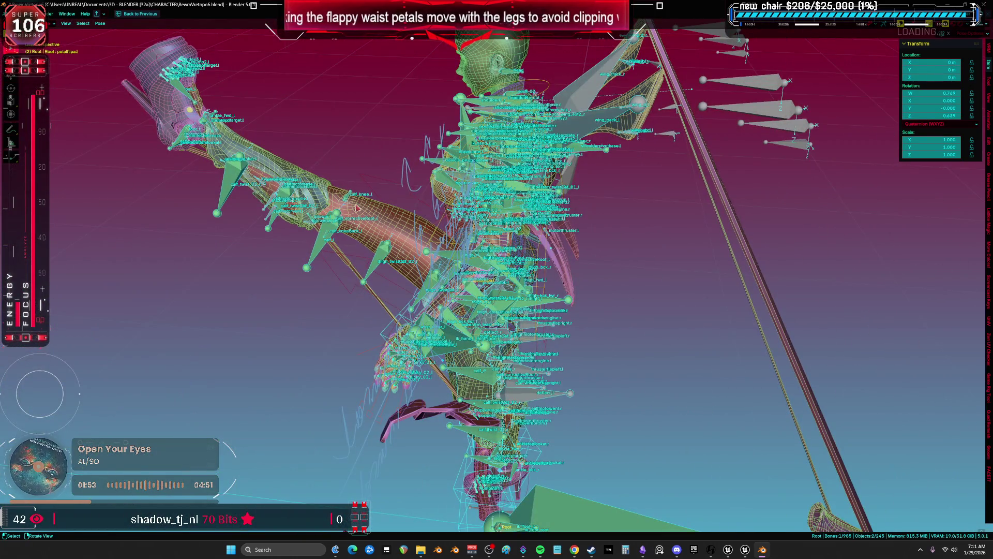
pyautogui.moveTo(357, 208); pyautogui.dragTo(310, 212)
pyautogui.hotkey('ctrl', 'space')
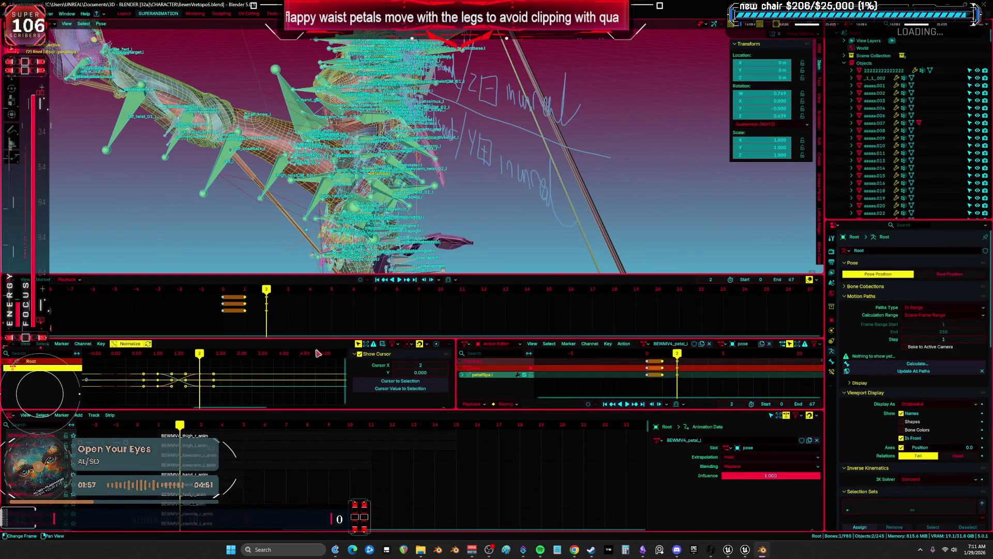
# - Select the character rig in Pose mode and clear the raised leg's user transforms
pyautogui.moveTo(235, 166); pyautogui.dragTo(438, 207)
pyautogui.scroll(-3, 438, 207)
pyautogui.hotkey('ctrl', 'Tab')
pyautogui.scroll(5, 384, 222)
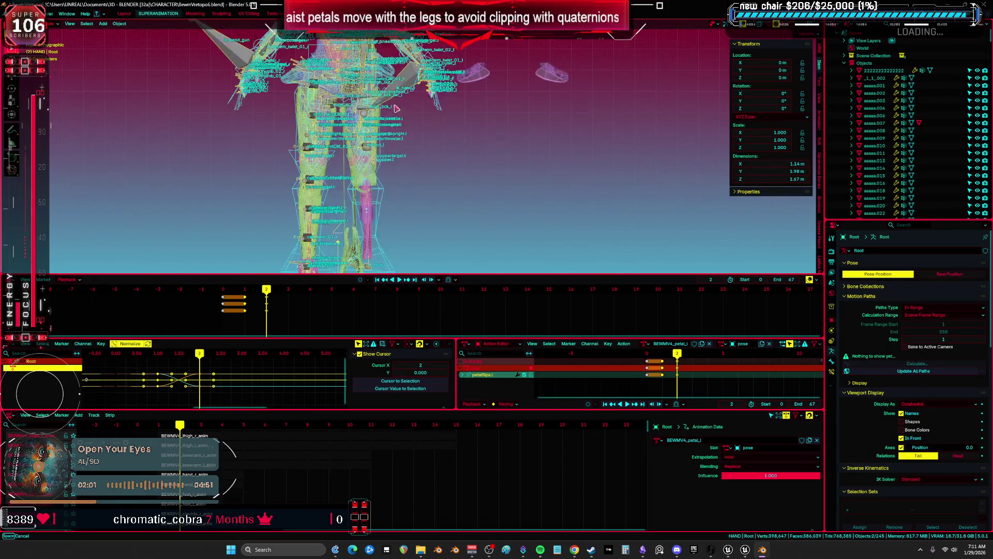
pyautogui.moveTo(390, 247); pyautogui.dragTo(357, 226)
pyautogui.click(349, 239)
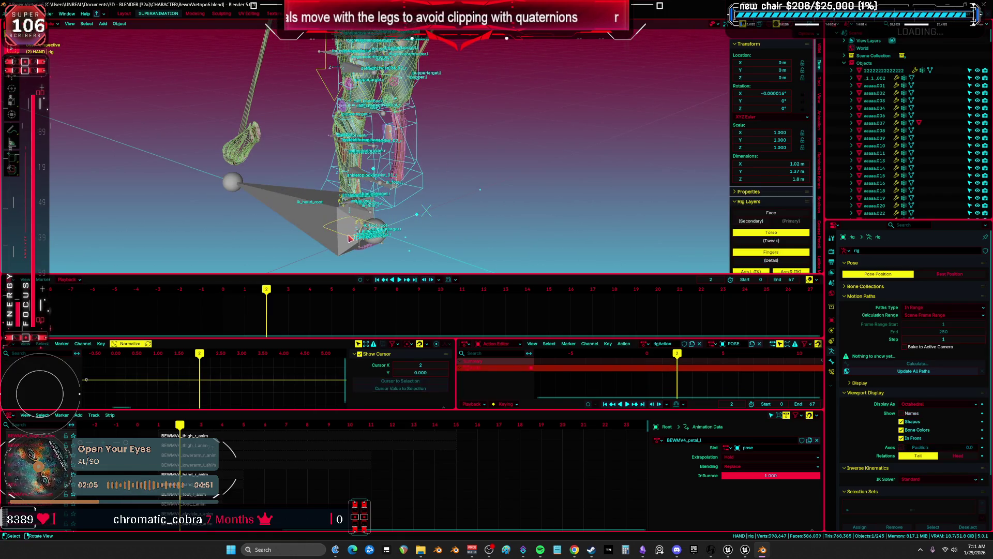
pyautogui.hotkey('ctrl', 'Tab')
pyautogui.rightClick(446, 225)
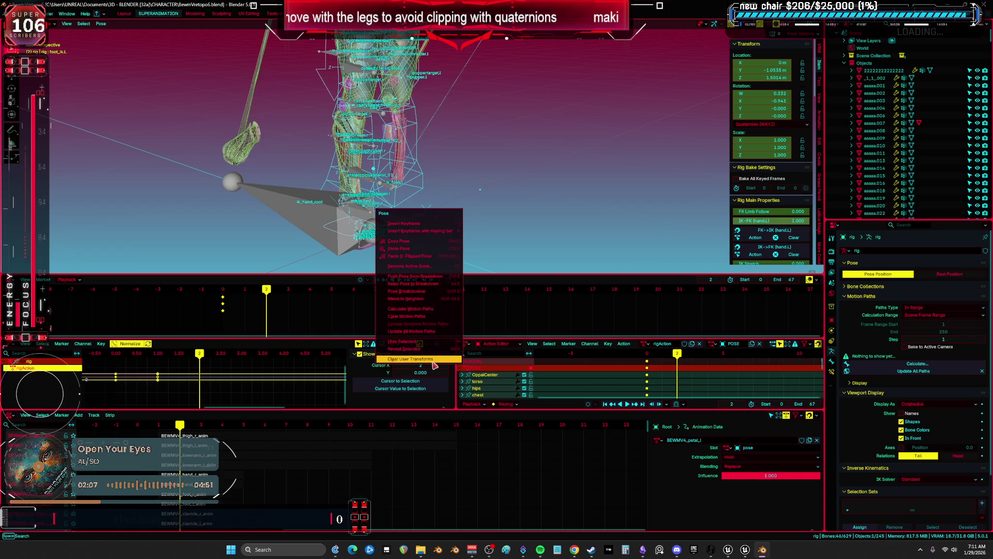
pyautogui.click(433, 365)
# - Clear the waist-petal bones' transforms, then maximize the 3D view with bones and wireframe hidden
pyautogui.hotkey('ctrl', 'space')
pyautogui.scroll(3, 465, 149)
pyautogui.scroll(5, 435, 319)
pyautogui.hotkey('shift', 'alt', 'z')
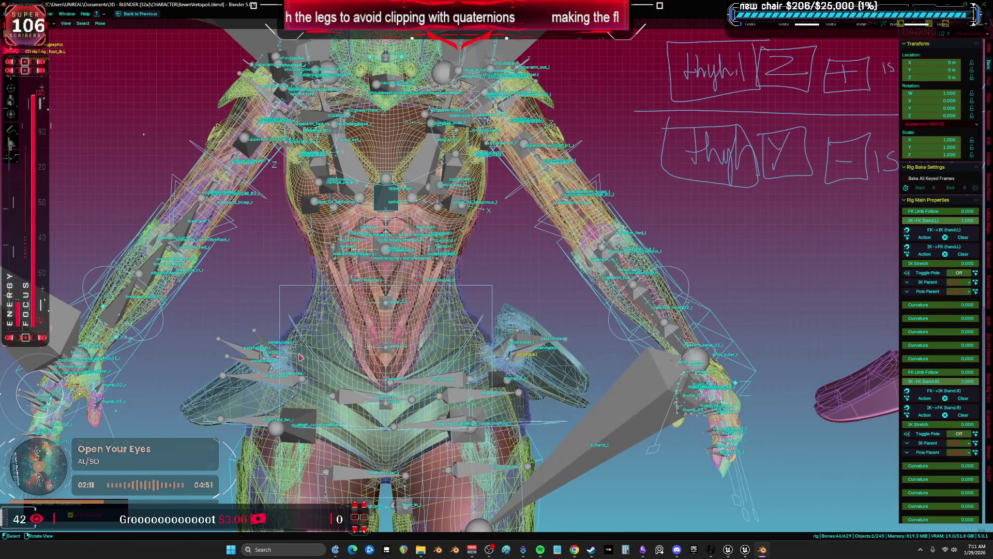
pyautogui.hotkey('ctrl', 'Tab')
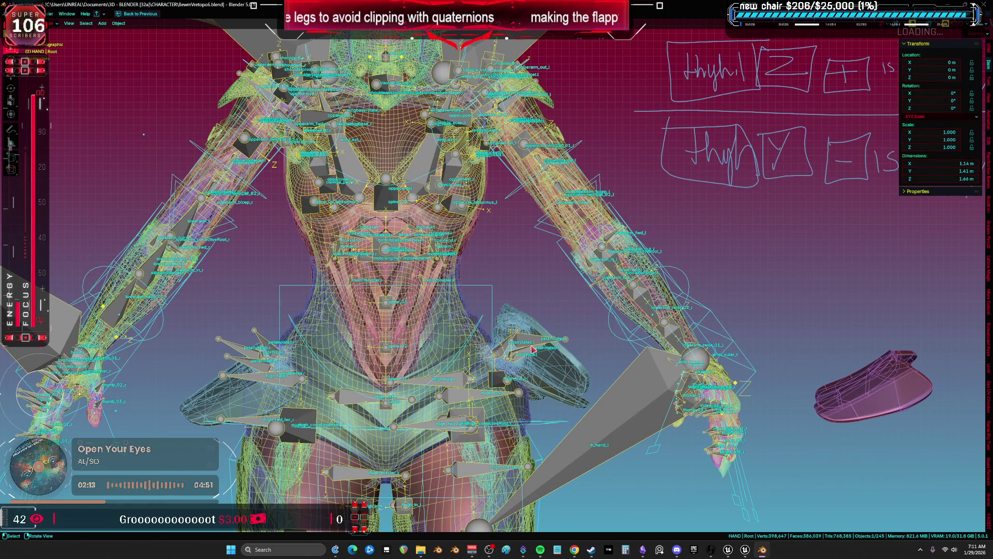
pyautogui.hotkey('ctrl', 'Tab')
pyautogui.click(535, 340)
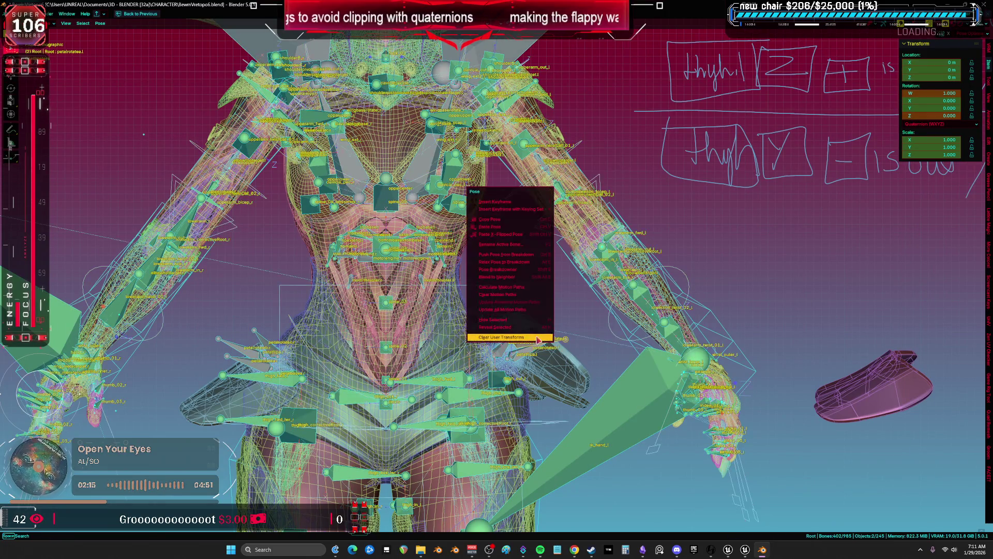
pyautogui.hotkey('ctrl', 'space')
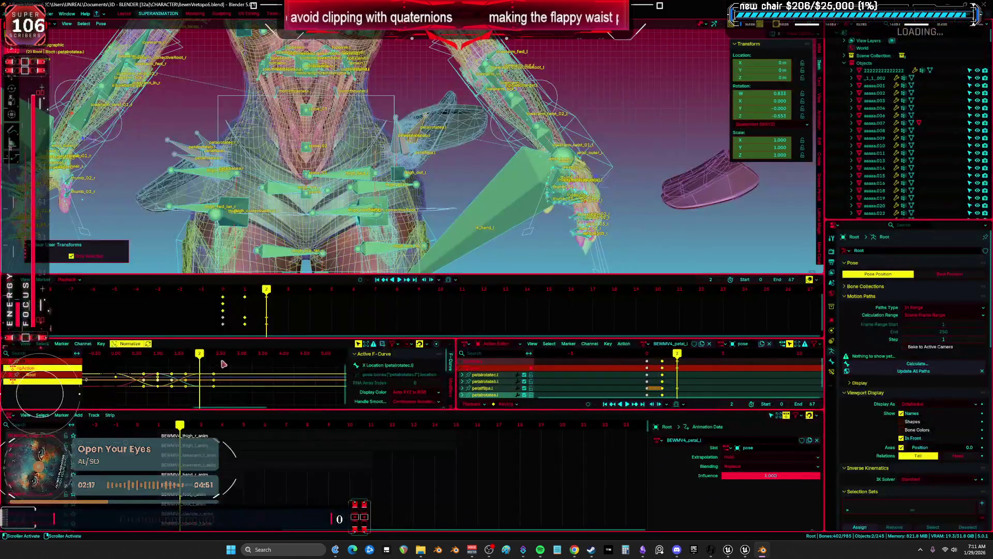
pyautogui.hotkey('ctrl', 'space')
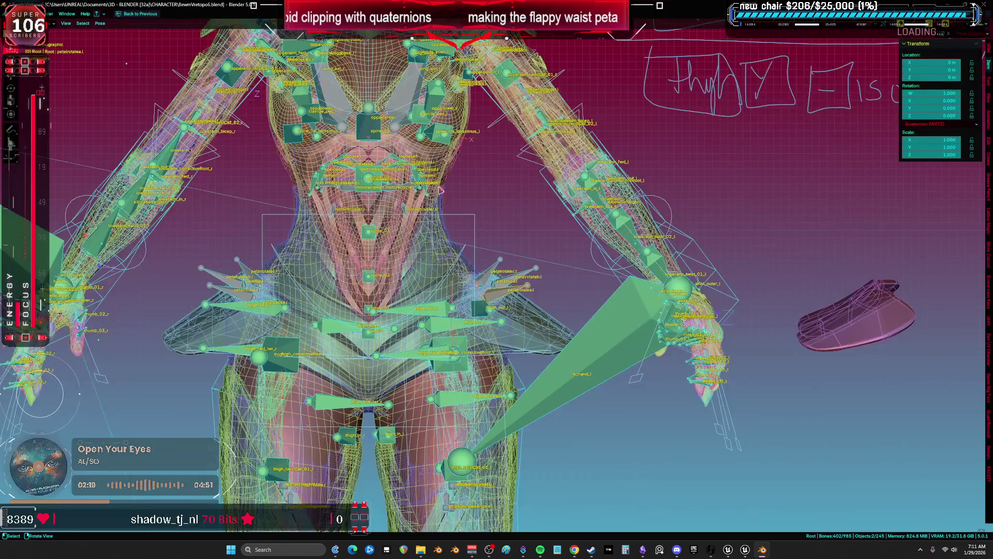
pyautogui.hotkey('shift', 'alt', 'z')
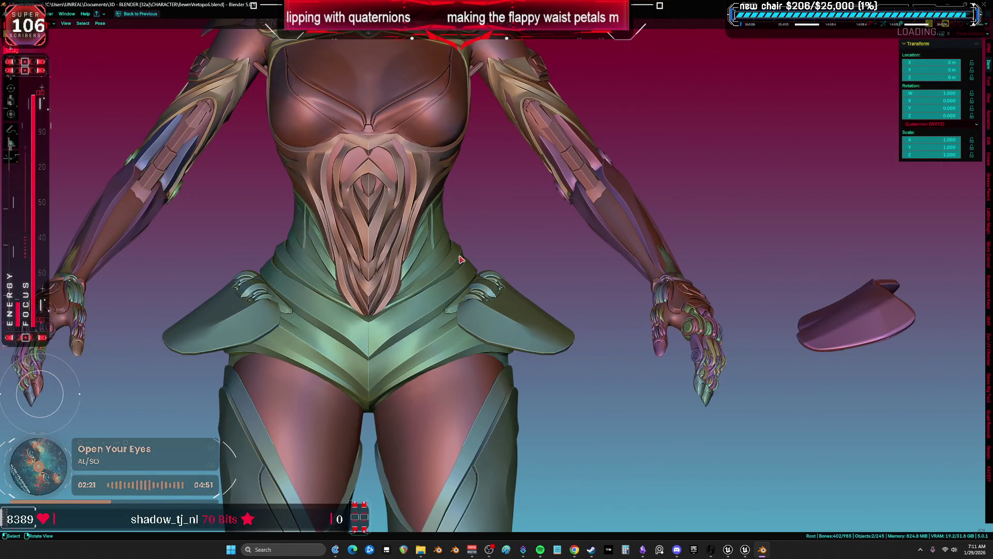